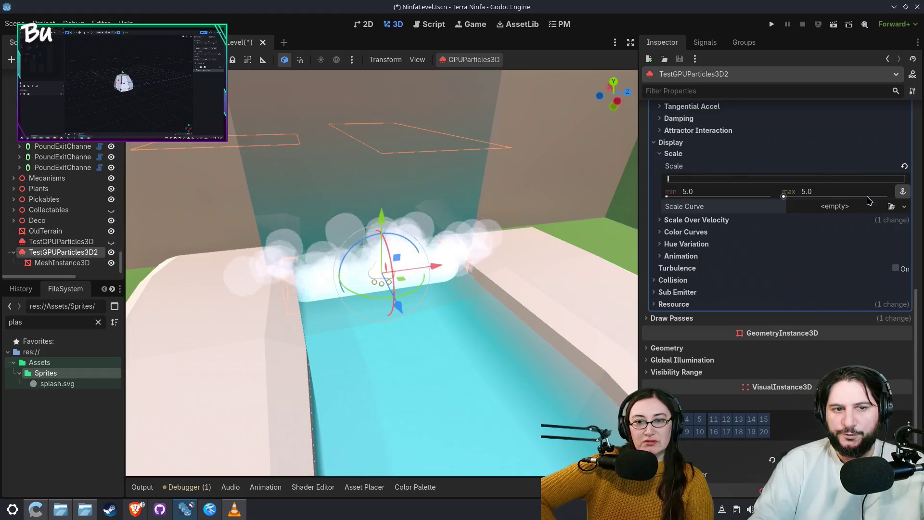
# Set the mist particles' minimum scale to 0.2, replacing a mistaken 100 entry
pyautogui.click(725, 195)
pyautogui.write('100')
pyautogui.press('Return')
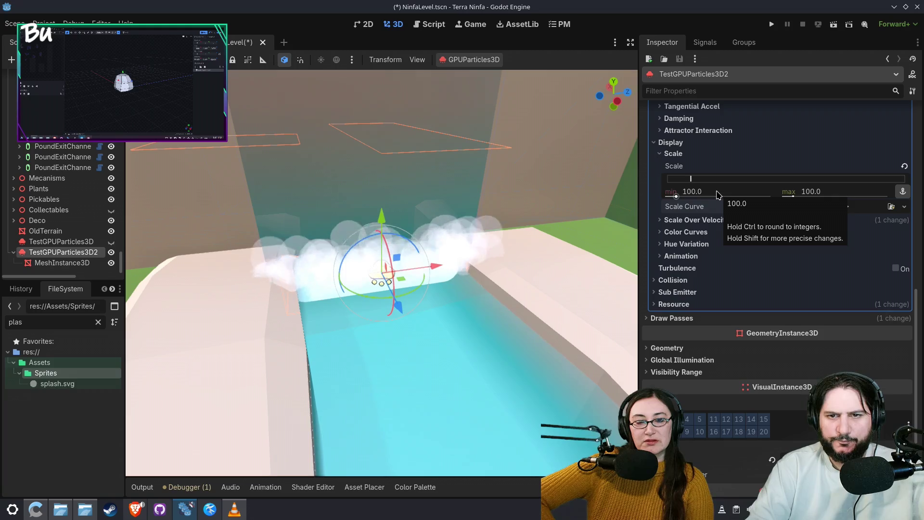
pyautogui.click(718, 195)
pyautogui.write('0.2')
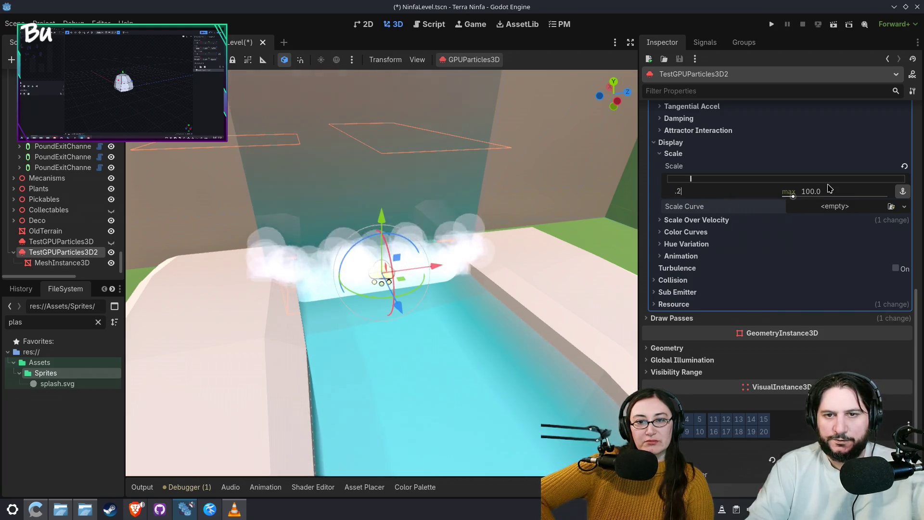
pyautogui.press('Tab')
# Set maximum scale to 0.5 and give Scale Curve a new CurveTexture with an Ease Out curve
pyautogui.write('.5')
pyautogui.click(905, 207)
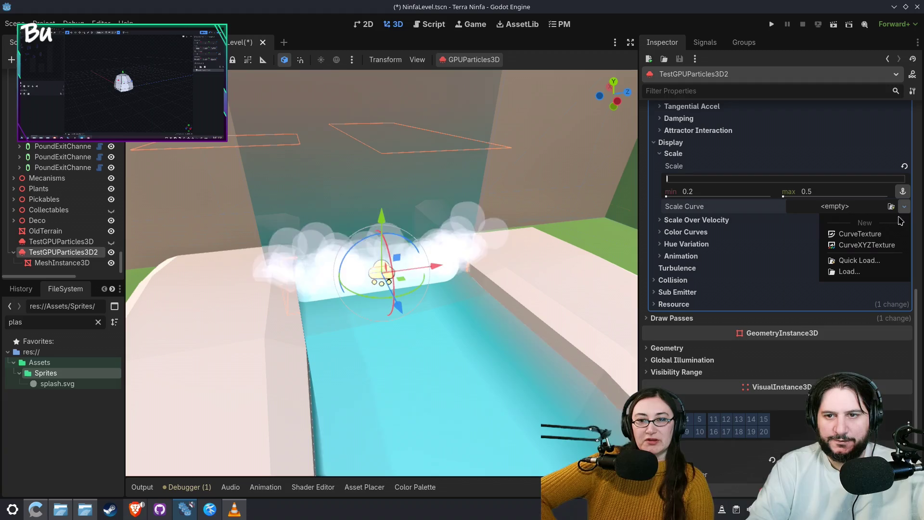
pyautogui.click(866, 228)
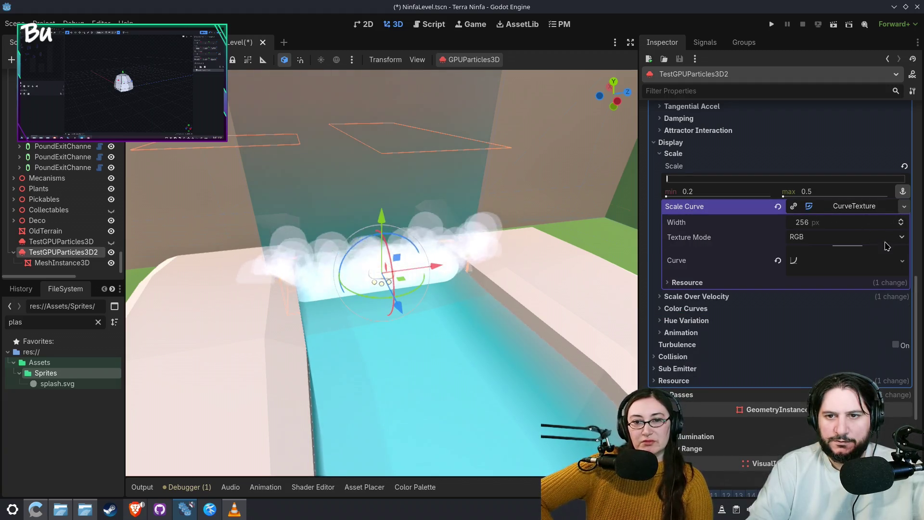
pyautogui.click(902, 260)
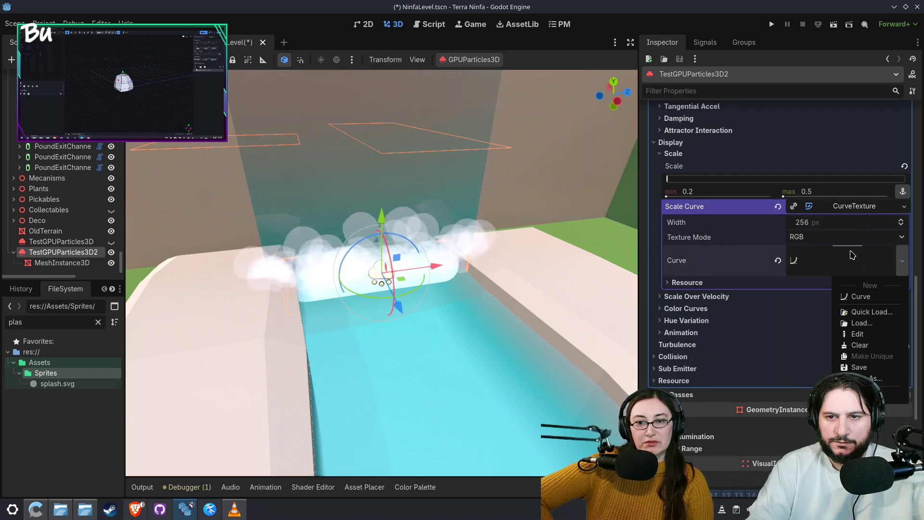
pyautogui.click(888, 297)
pyautogui.click(897, 289)
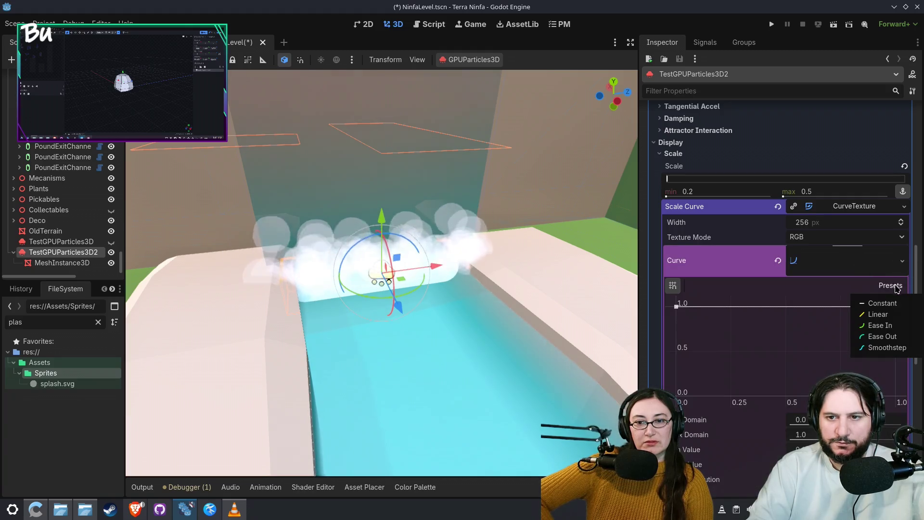
pyautogui.click(884, 338)
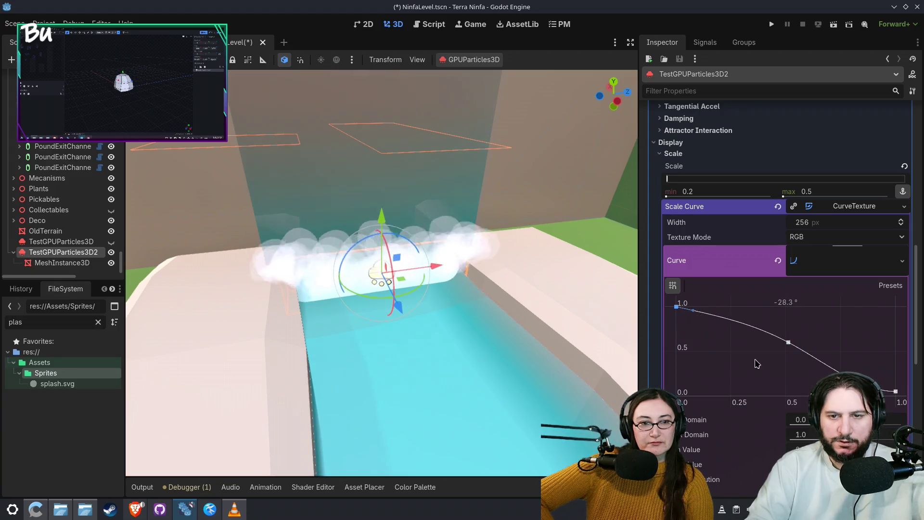
# Collapse the scale curve details and the Color Curves section
pyautogui.click(855, 207)
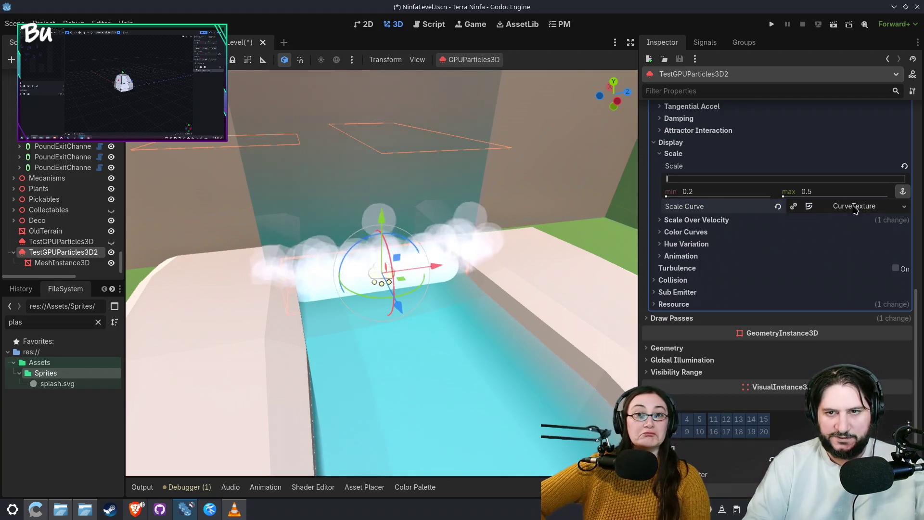
pyautogui.click(793, 235)
pyautogui.click(794, 235)
# Expand Color Curves and give Alpha Curve a new CurveTexture containing a new Curve
pyautogui.click(782, 247)
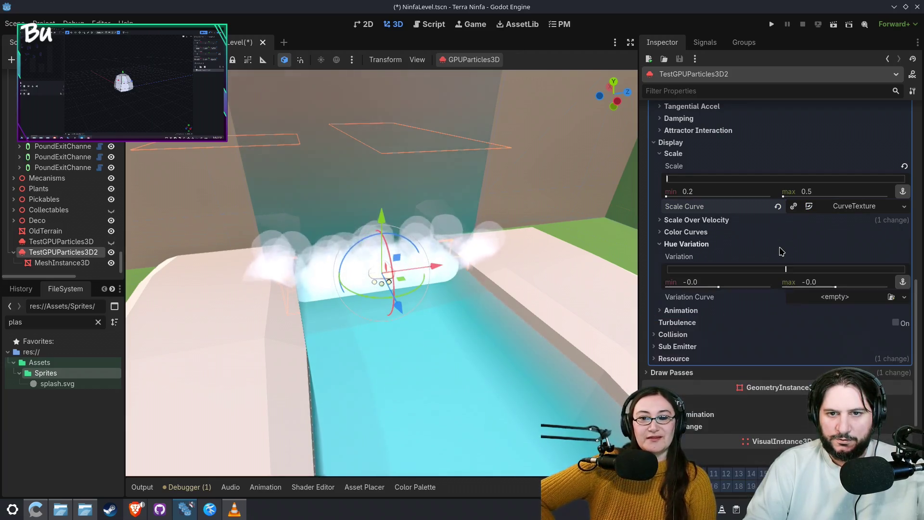
pyautogui.click(780, 248)
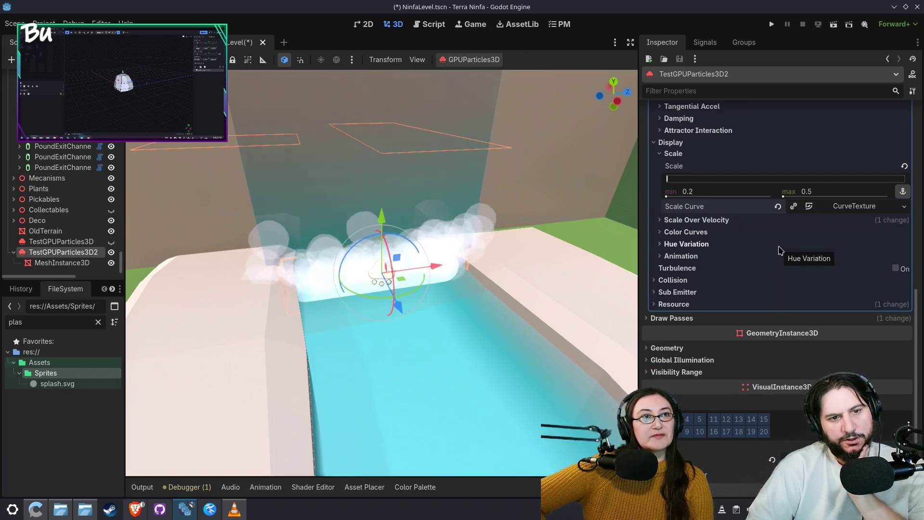
pyautogui.click(772, 234)
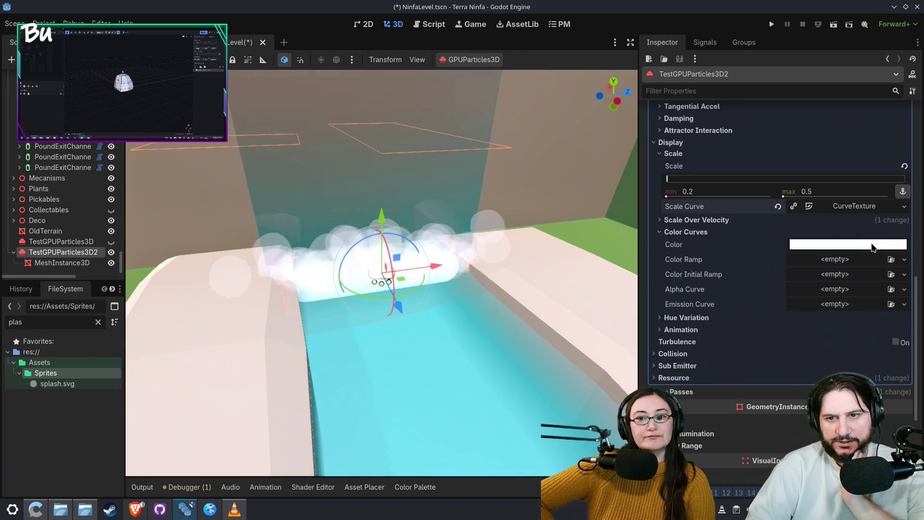
pyautogui.click(905, 289)
pyautogui.click(883, 318)
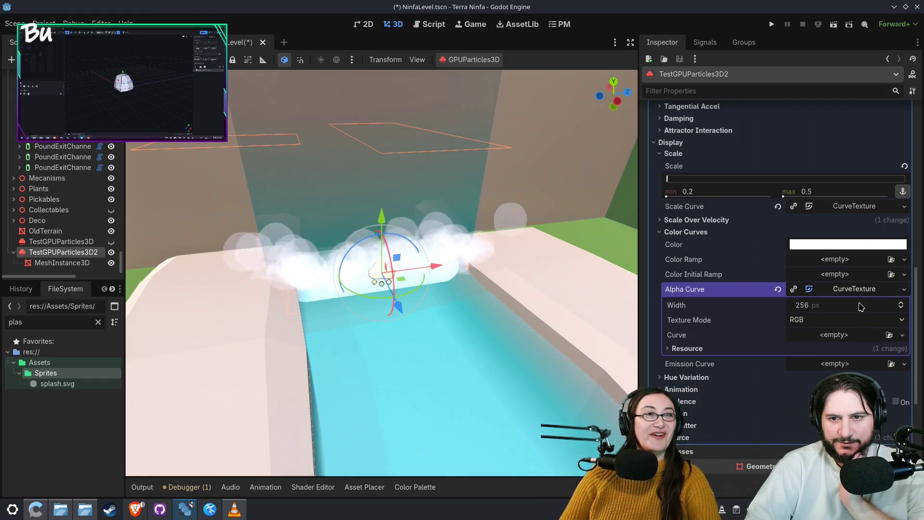
pyautogui.scroll(-1, 895, 298)
pyautogui.click(902, 287)
pyautogui.click(861, 311)
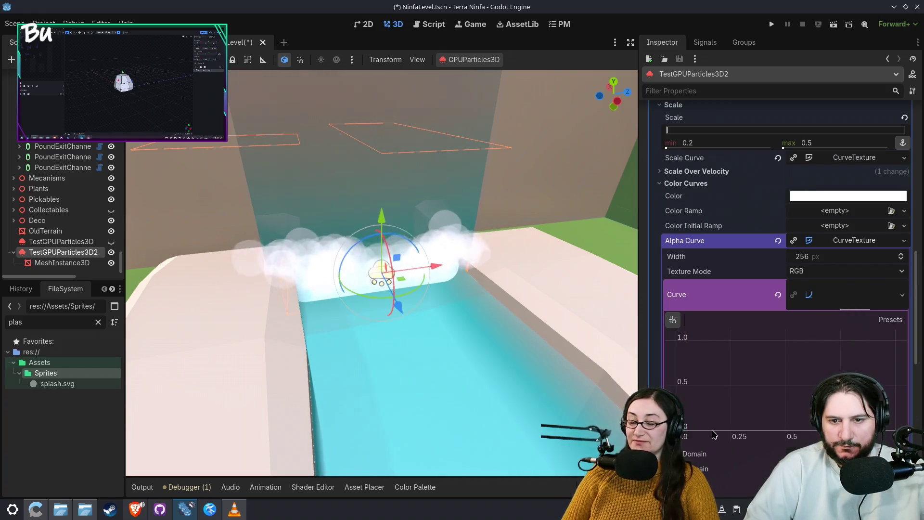
# Shape the alpha curve to fall from 1.0 at the start to 0.0 at the end
pyautogui.click(701, 425)
pyautogui.moveTo(701, 425); pyautogui.dragTo(677, 341)
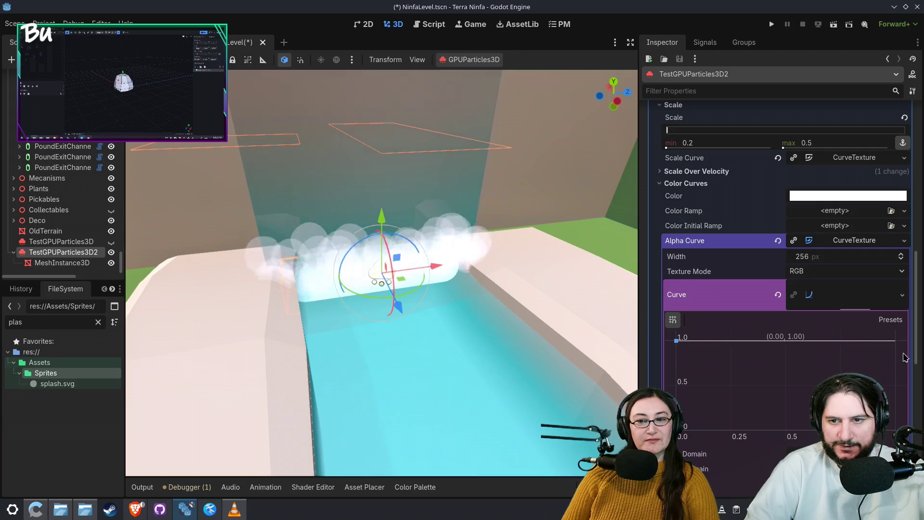
pyautogui.click(895, 371)
pyautogui.moveTo(896, 371); pyautogui.dragTo(895, 426)
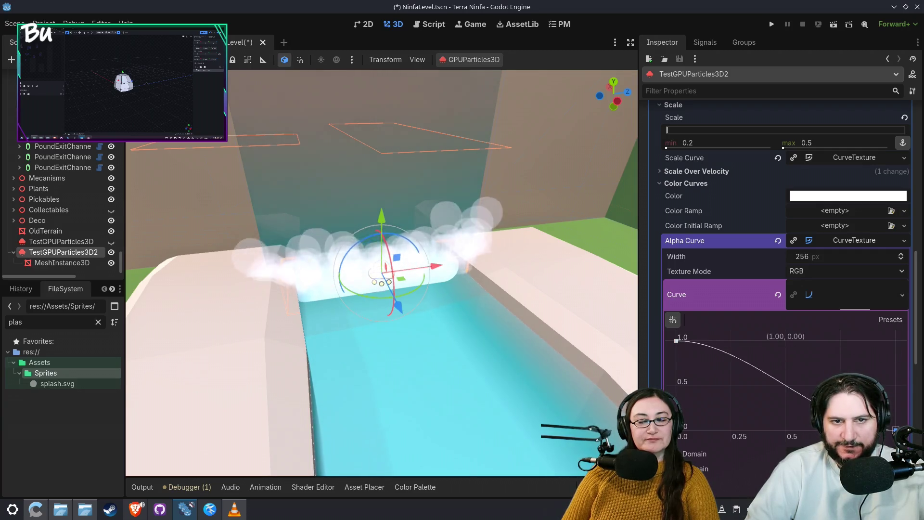
pyautogui.scroll(-2, 818, 337)
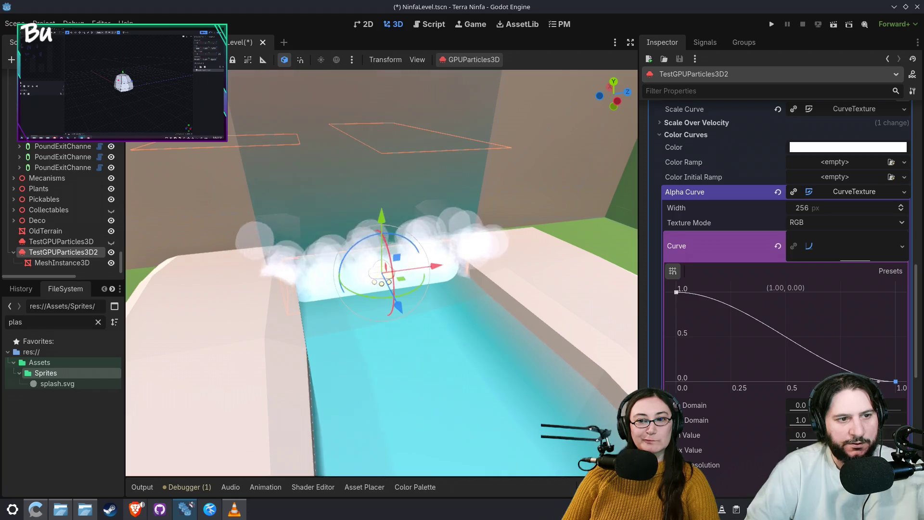
pyautogui.moveTo(485, 328); pyautogui.dragTo(528, 322)
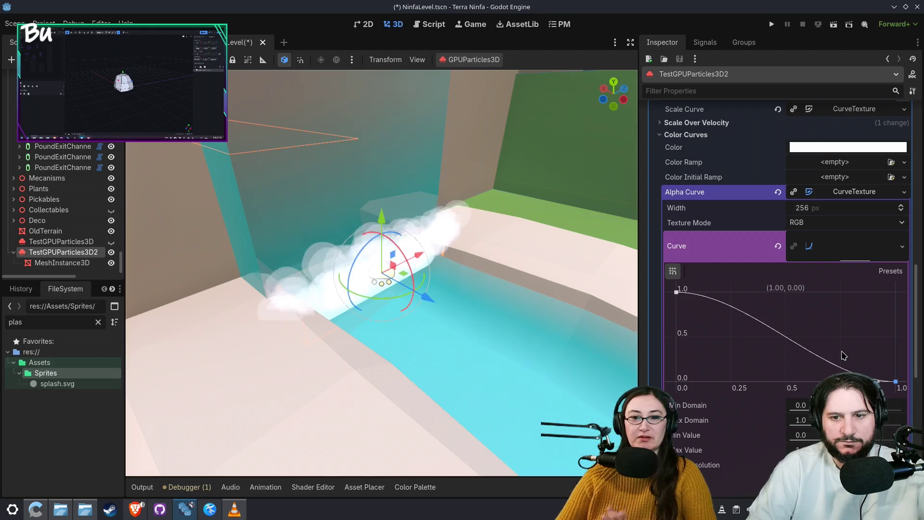
pyautogui.moveTo(428, 293); pyautogui.dragTo(482, 296)
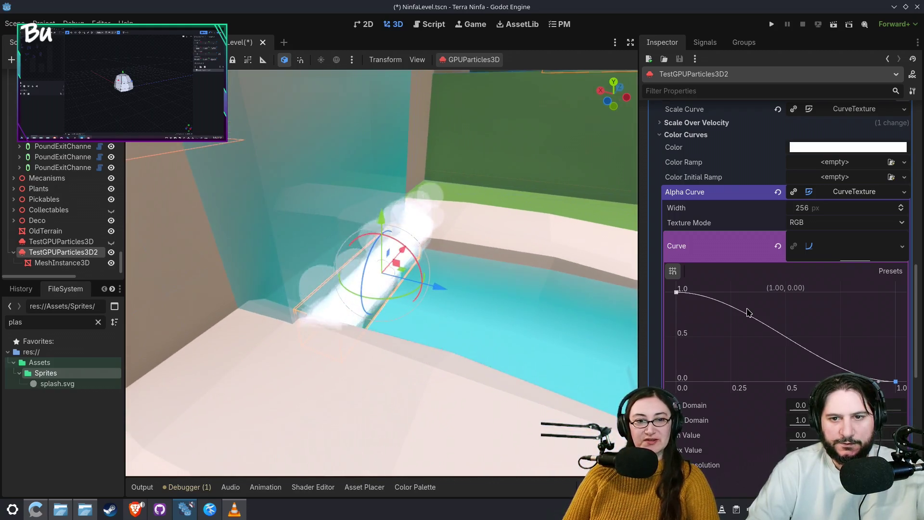
pyautogui.click(677, 292)
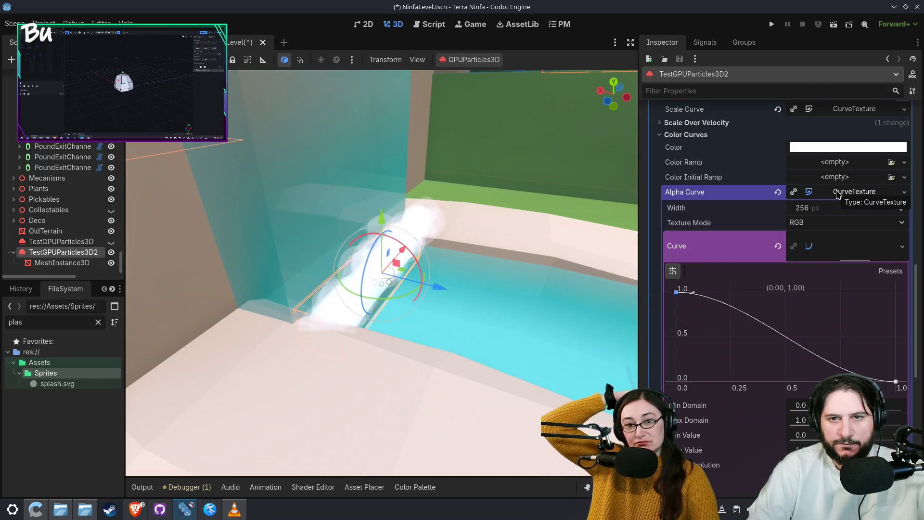
pyautogui.click(829, 192)
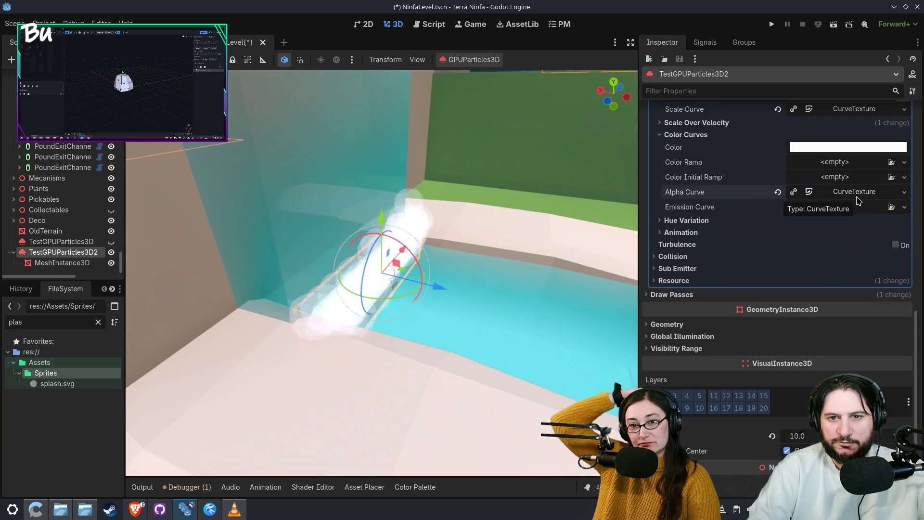
# Flatten the alpha curve's points to zero, then clear the Alpha Curve and collapse Color Curves
pyautogui.moveTo(423, 294)
pyautogui.mouseDown()
pyautogui.moveTo(412, 302)
pyautogui.moveTo(378, 267)
pyautogui.mouseUp()
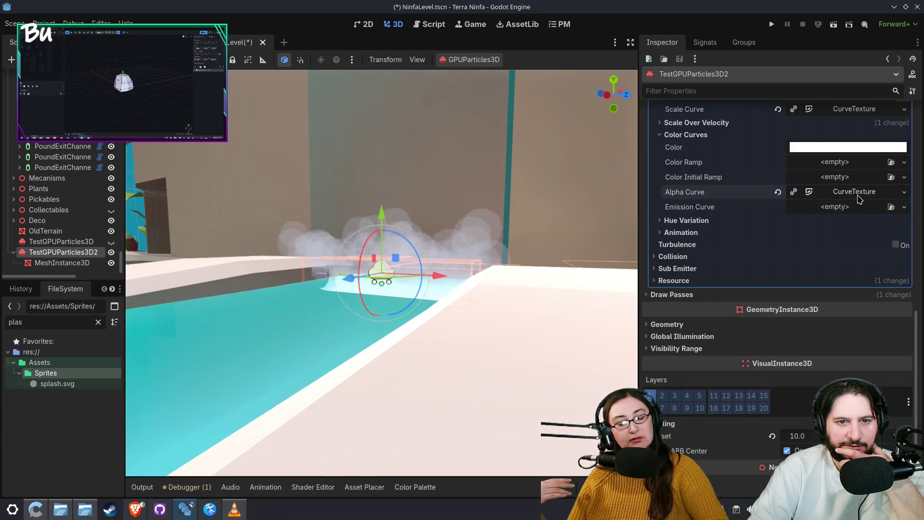
pyautogui.click(860, 195)
pyautogui.moveTo(676, 292); pyautogui.dragTo(676, 381)
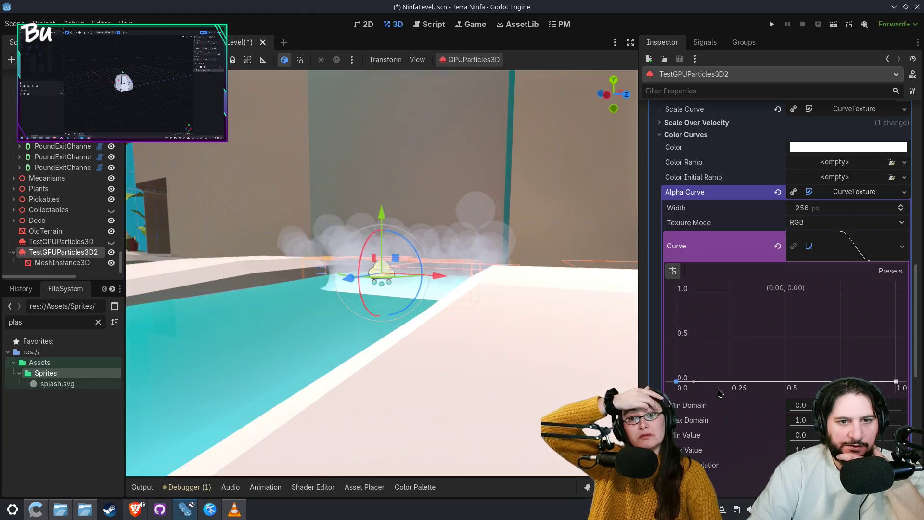
pyautogui.moveTo(897, 383)
pyautogui.mouseDown()
pyautogui.moveTo(895, 289)
pyautogui.moveTo(916, 431)
pyautogui.mouseUp()
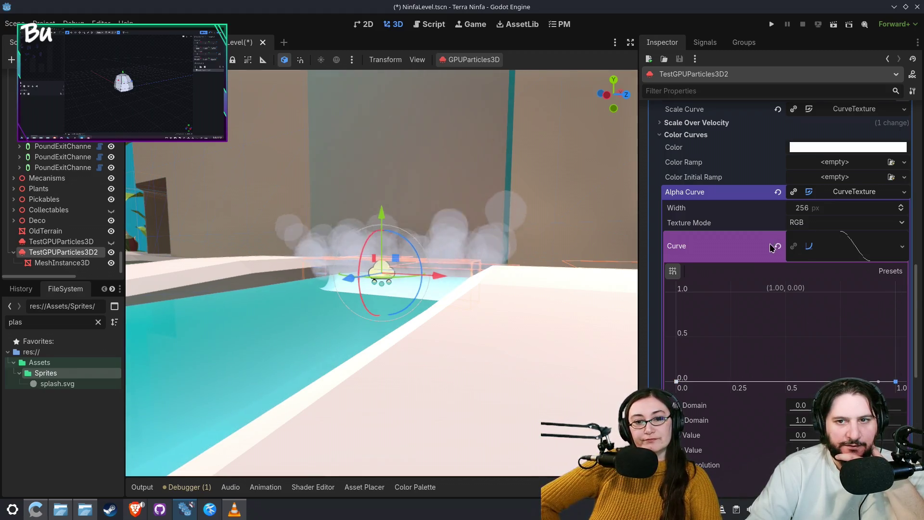
pyautogui.hotkey('ctrl', 'z')
pyautogui.hotkey('ctrl', 'z')
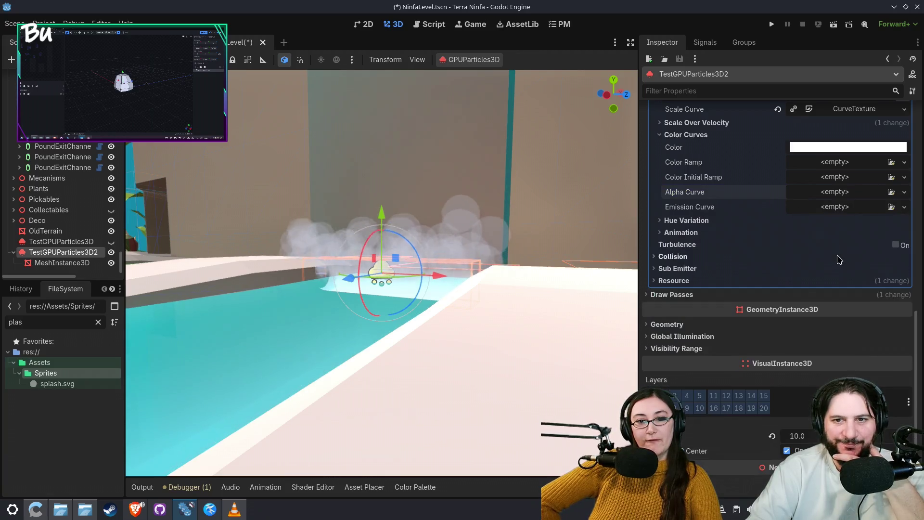
pyautogui.scroll(2, 722, 202)
pyautogui.click(700, 184)
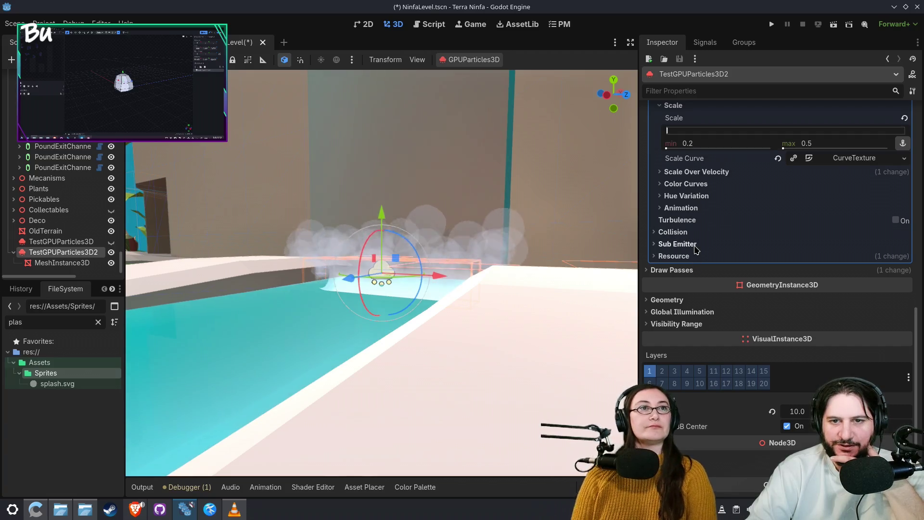
pyautogui.moveTo(424, 266)
pyautogui.mouseDown()
pyautogui.moveTo(512, 331)
pyautogui.moveTo(525, 317)
pyautogui.moveTo(498, 313)
pyautogui.mouseUp()
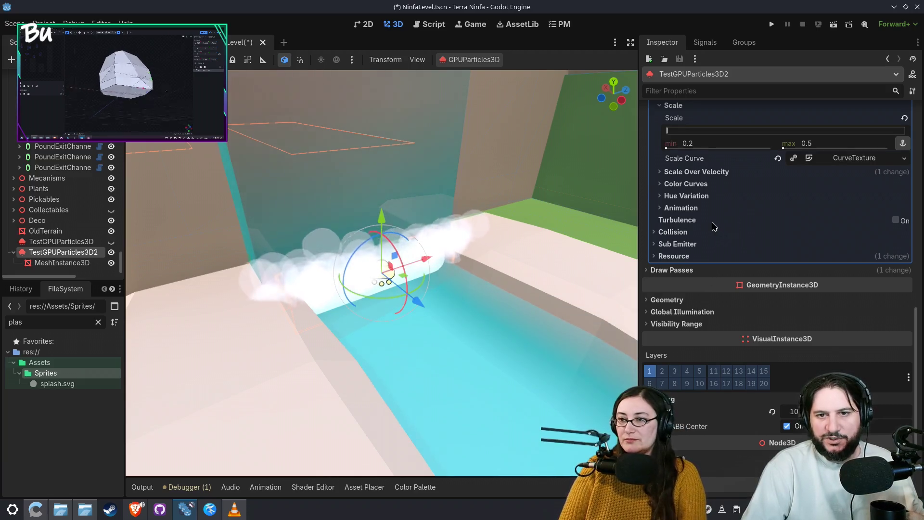
# Collapse Accelerations, Velocity and Particle Flags, then expand Display to reveal Scale 1.0–3.0
pyautogui.scroll(5, 695, 314)
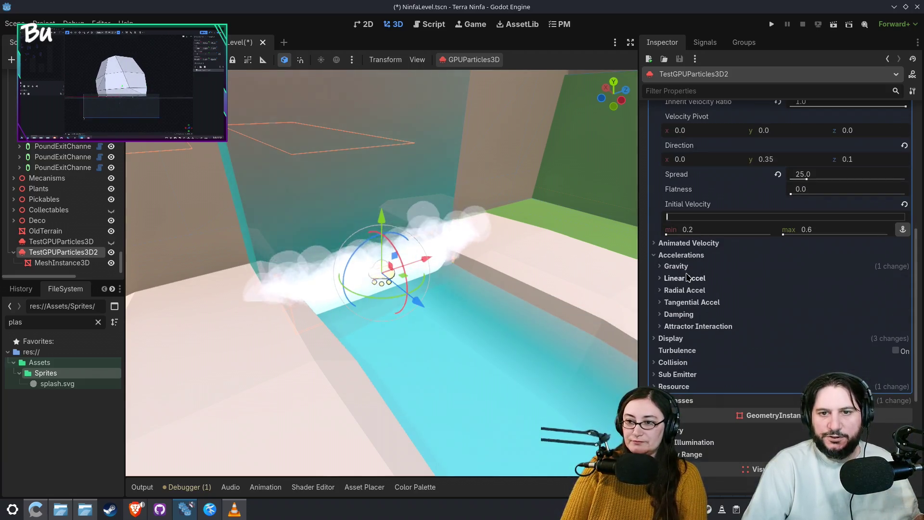
pyautogui.click(688, 255)
pyautogui.scroll(-3, 408, 312)
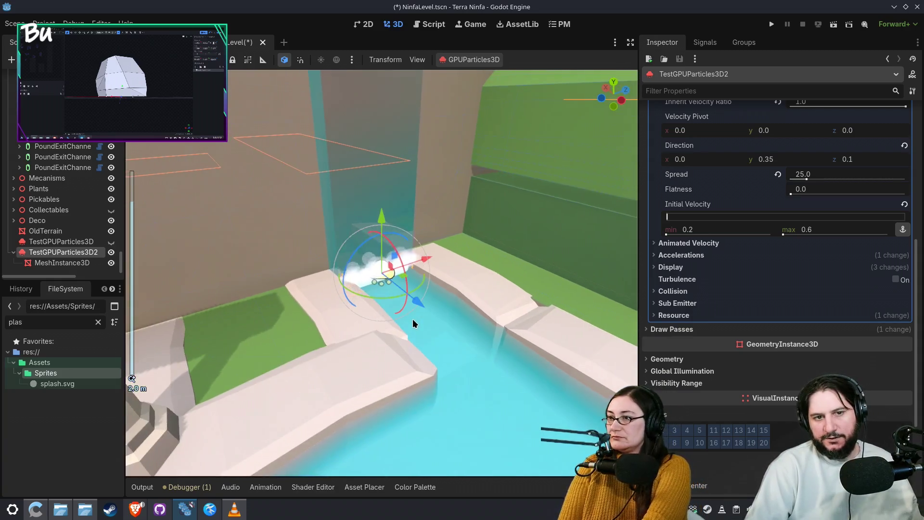
pyautogui.scroll(5, 734, 292)
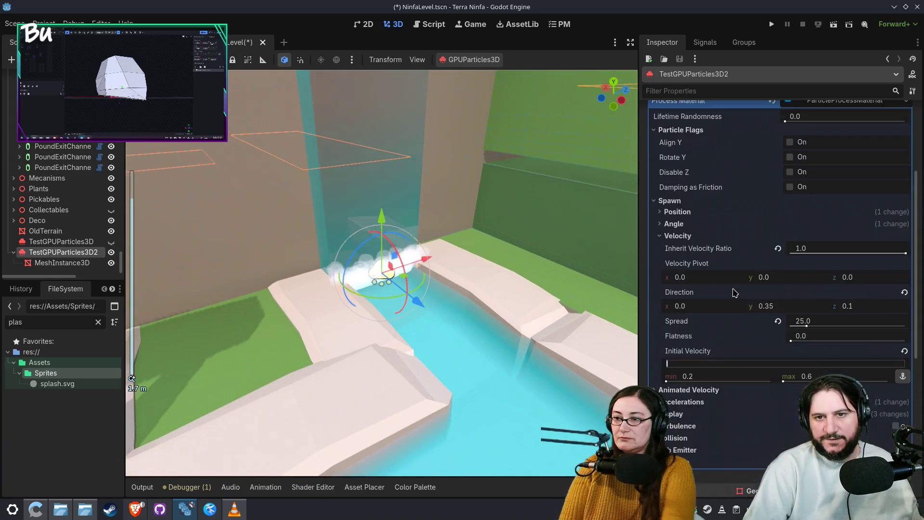
pyautogui.click(717, 236)
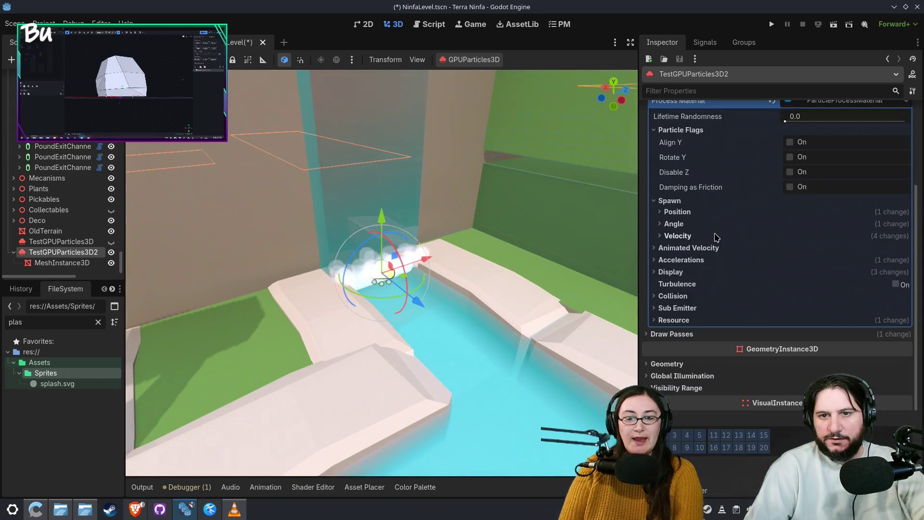
pyautogui.click(712, 135)
pyautogui.scroll(-3, 506, 317)
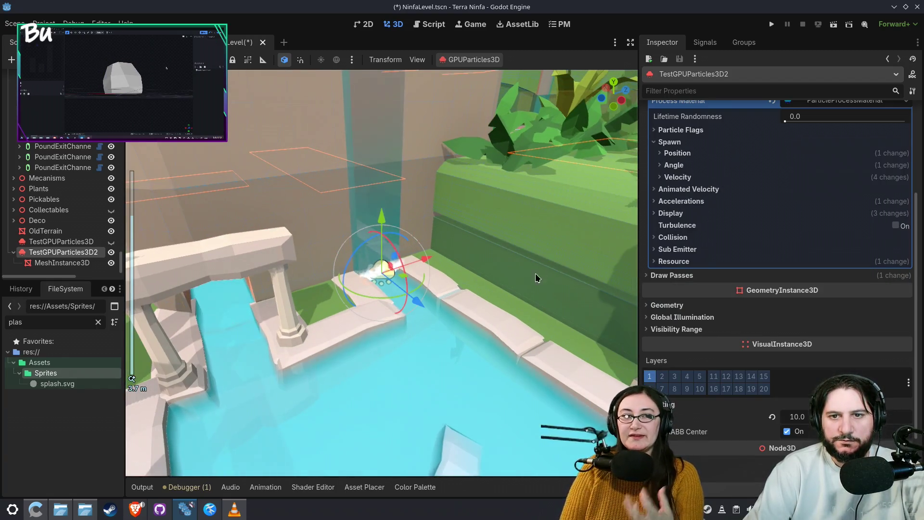
pyautogui.scroll(3, 532, 284)
pyautogui.click(670, 213)
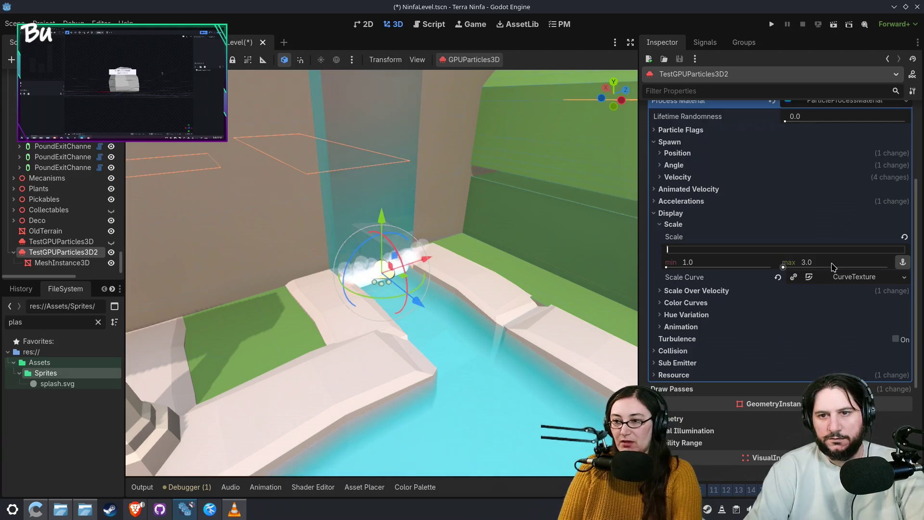
# Expand the Scale Curve CurveTexture to show its curve falling from 1.0, keeping TestGPUParticles3D2 selected
pyautogui.scroll(-1, 470, 329)
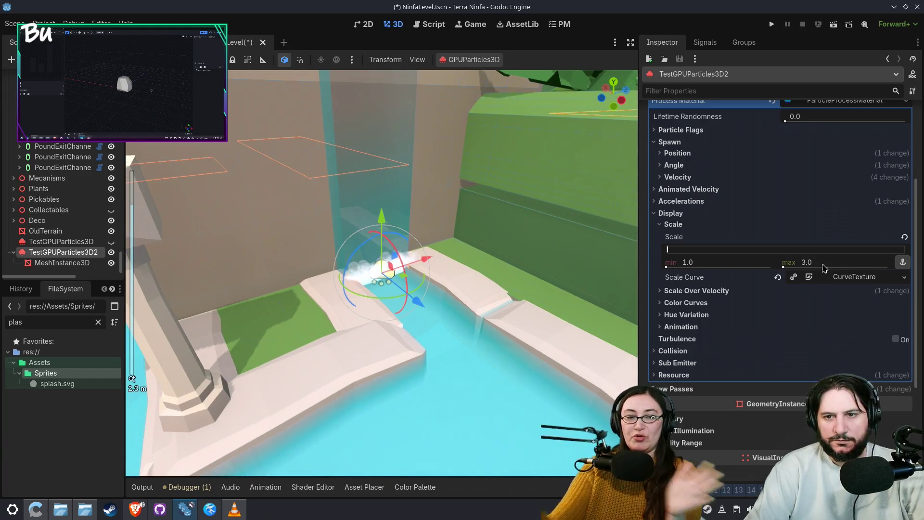
pyautogui.click(851, 279)
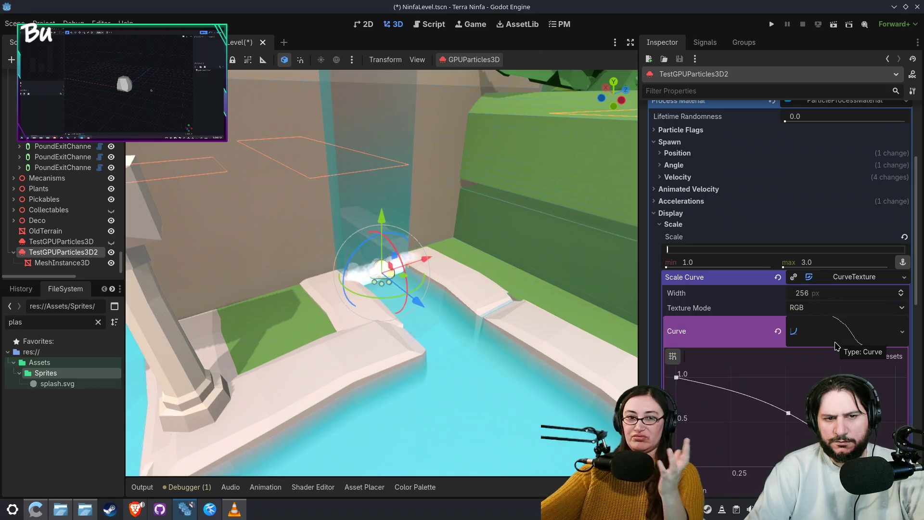
pyautogui.moveTo(553, 339); pyautogui.dragTo(192, 289)
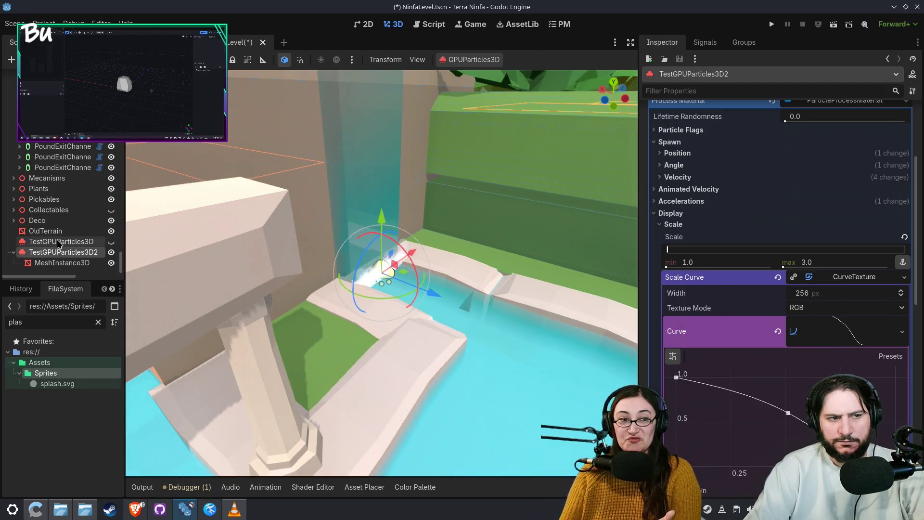
pyautogui.click(59, 242)
pyautogui.click(63, 252)
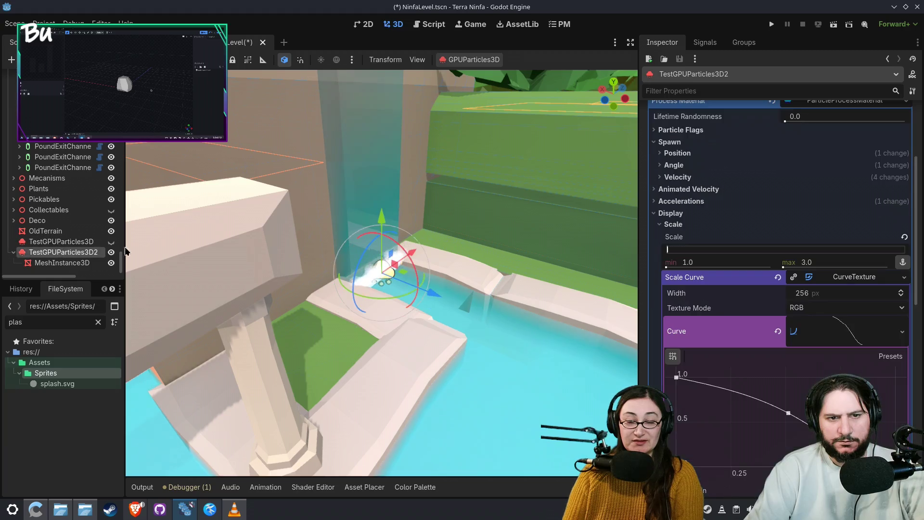
# Save NinfaLevel.tscn and close its scene tab
pyautogui.scroll(5, 353, 299)
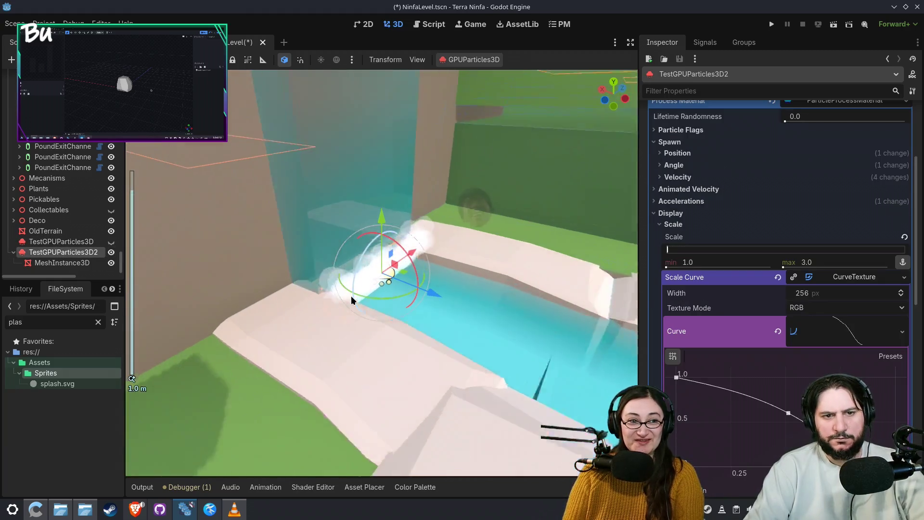
pyautogui.hotkey('ctrl', 's')
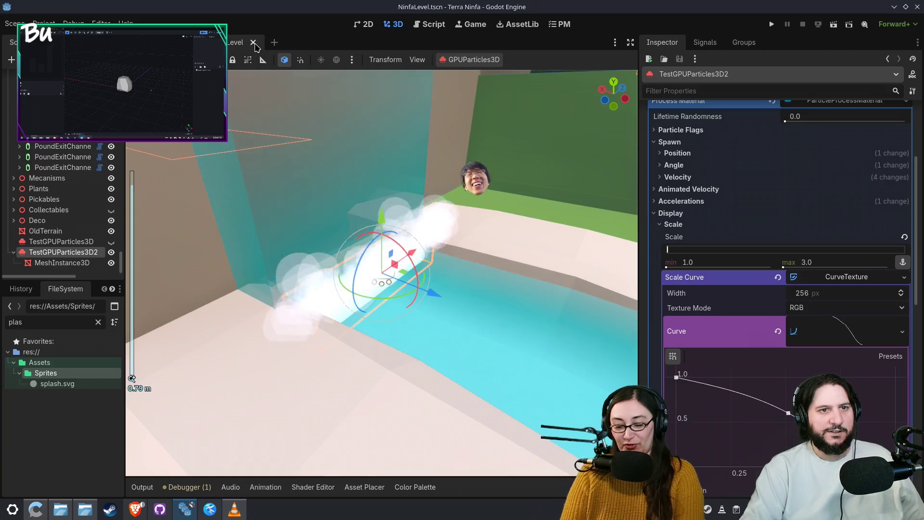
pyautogui.click(263, 43)
# Reopen NinfaLevel.tscn through Quick Open Scene by searching 'ninf'
pyautogui.hotkey('ctrl', 'shift', 'o')
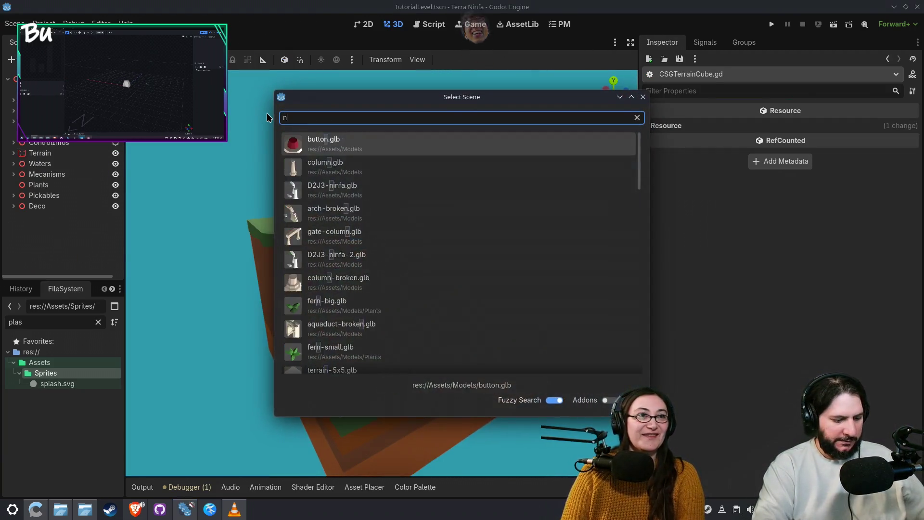
pyautogui.write('ninf')
pyautogui.press('Down')
pyautogui.press('Down')
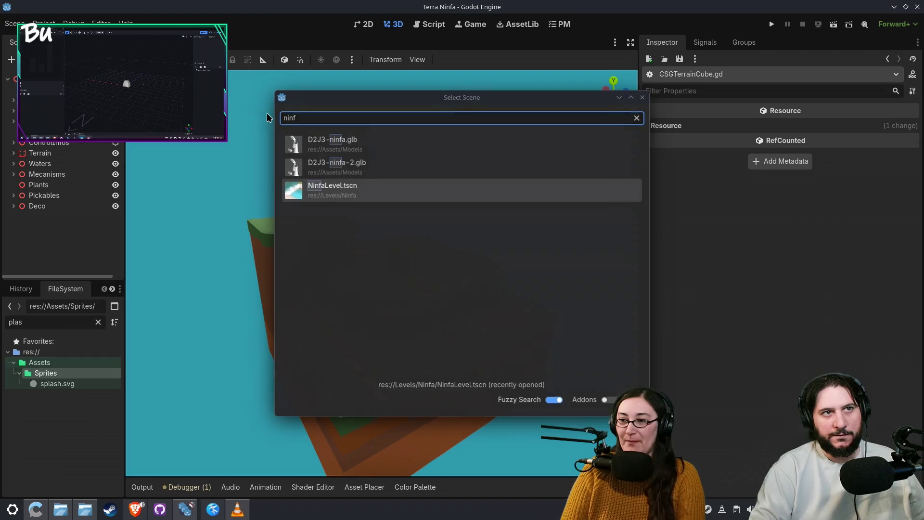
pyautogui.press('Return')
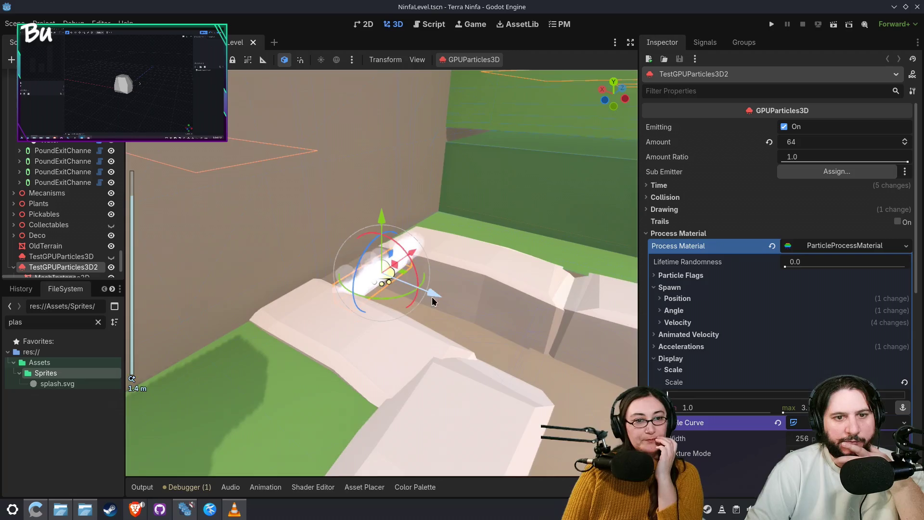
# Set the particle Scale min and max both to 10.0
pyautogui.scroll(-2, 328, 284)
pyautogui.scroll(-2, 801, 328)
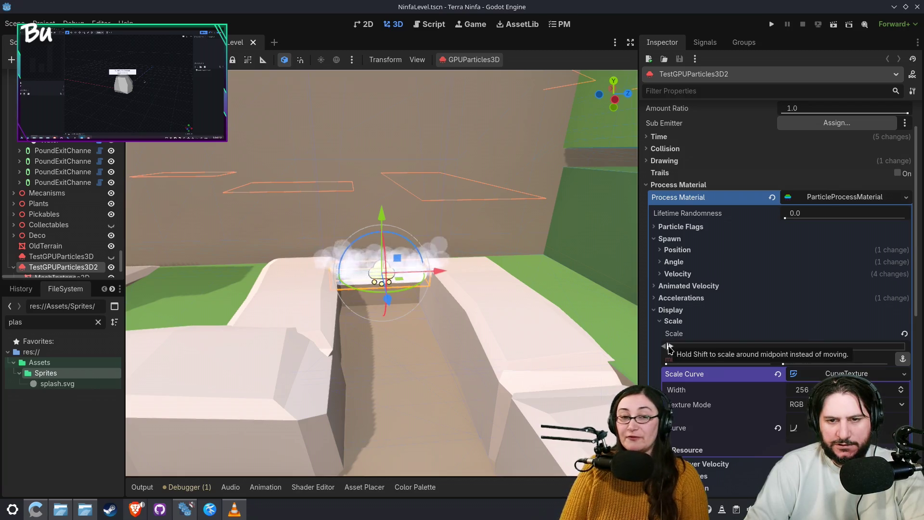
pyautogui.click(669, 347)
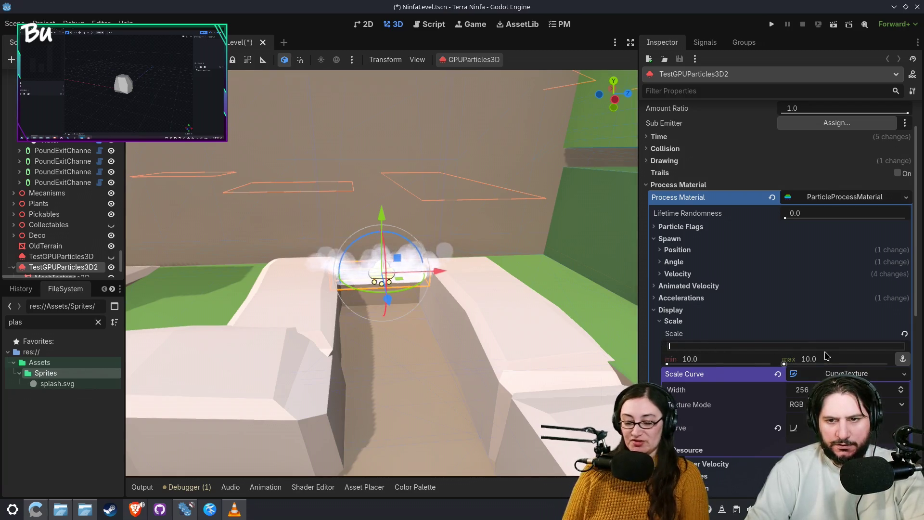
pyautogui.moveTo(347, 318); pyautogui.dragTo(429, 320)
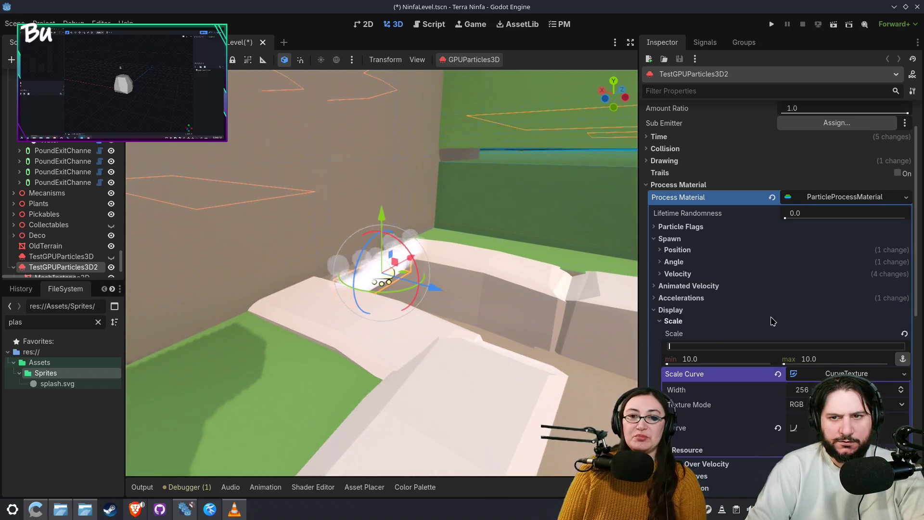
pyautogui.scroll(-2, 764, 352)
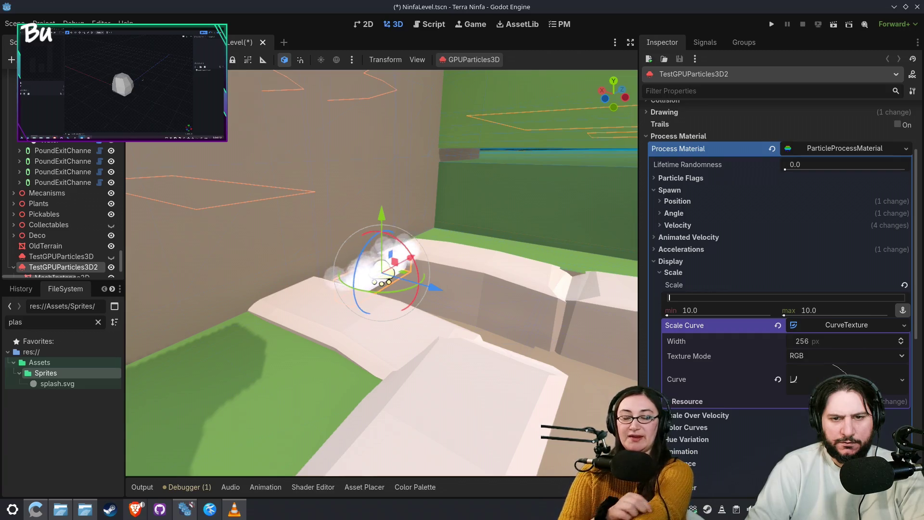
# Drag the Scale Curve's end point down so it falls from 1.0 to 0.0
pyautogui.click(842, 378)
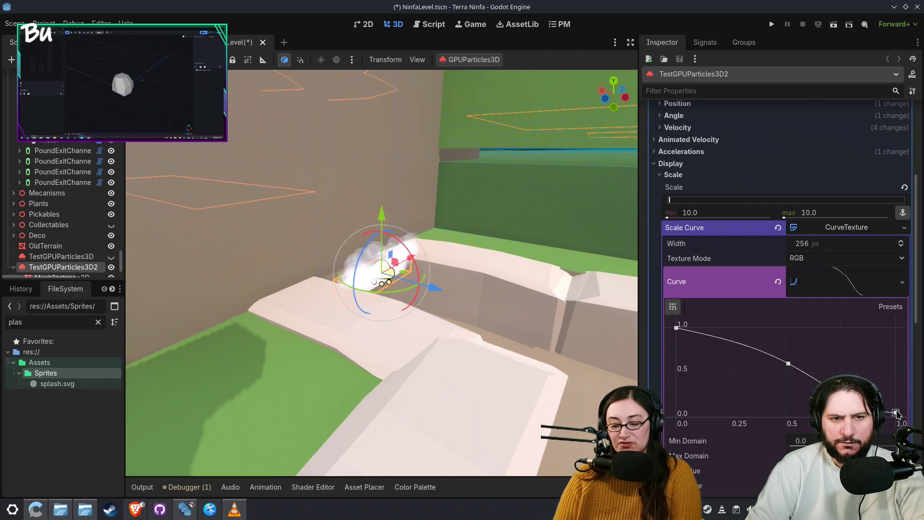
pyautogui.scroll(3, 488, 269)
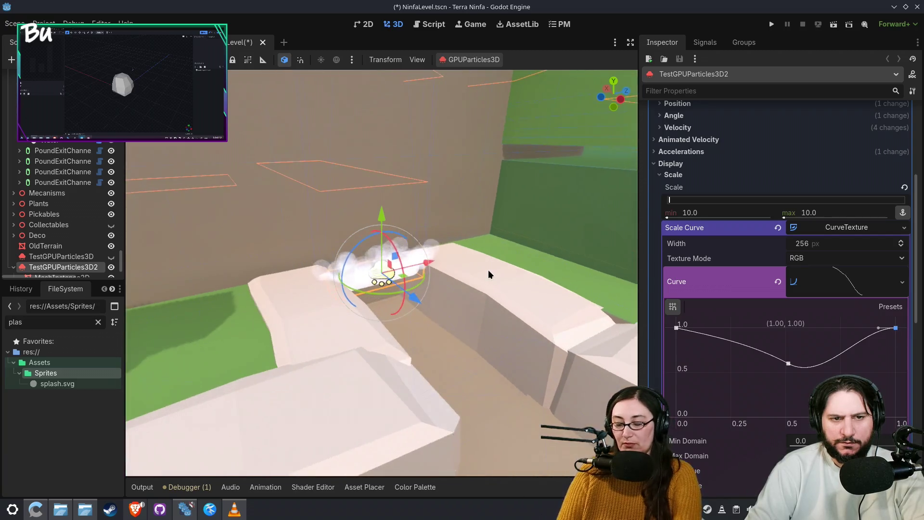
pyautogui.moveTo(897, 329); pyautogui.dragTo(919, 444)
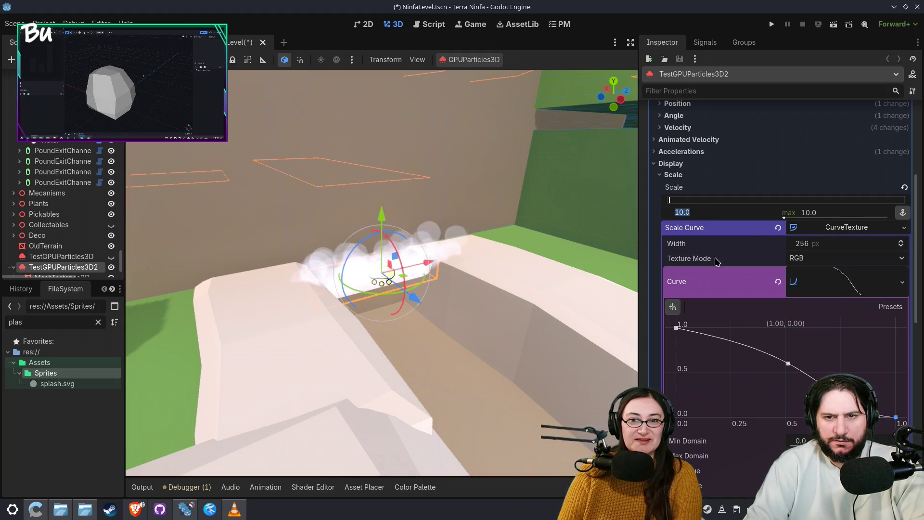
pyautogui.press('Return')
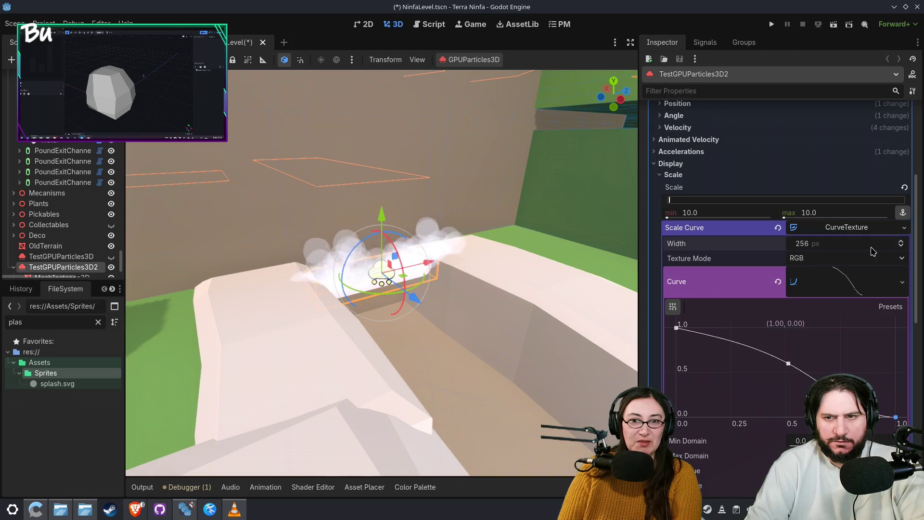
# Clear the Scale Curve's Curve and revert the Scale range to 1.0
pyautogui.click(779, 282)
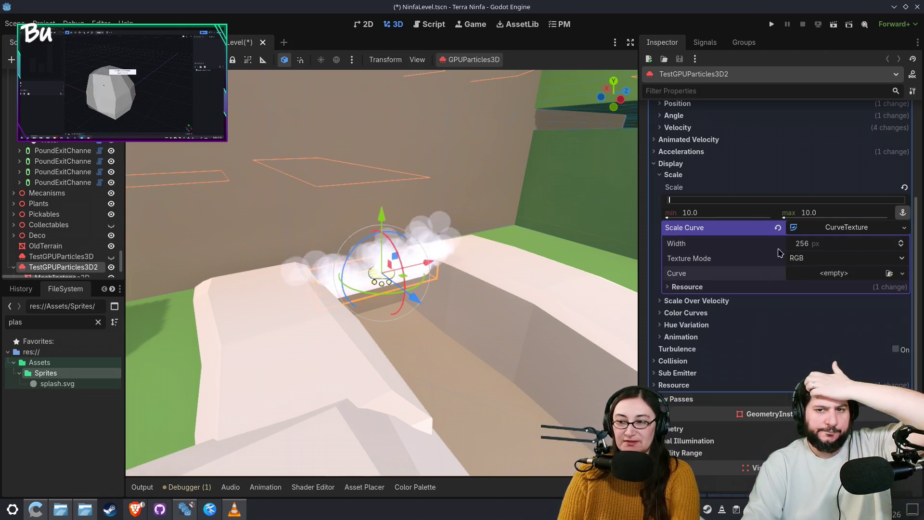
pyautogui.click(904, 188)
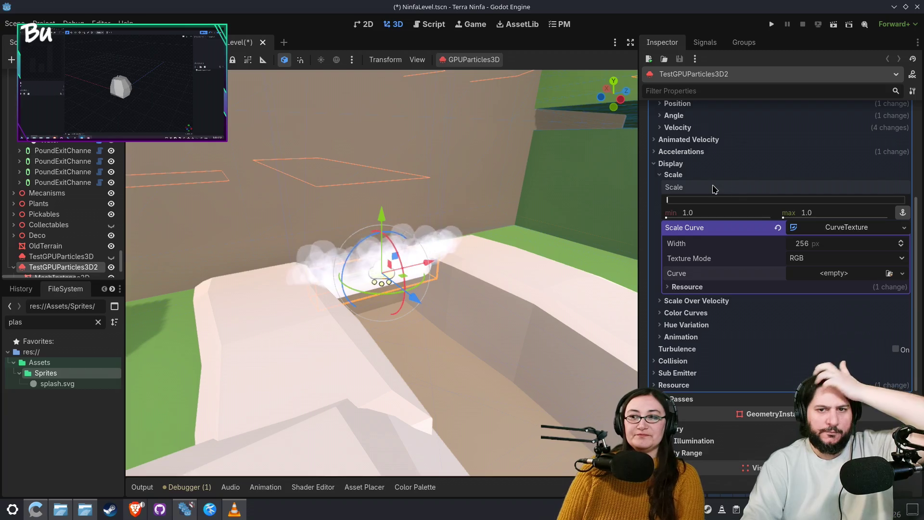
pyautogui.click(667, 175)
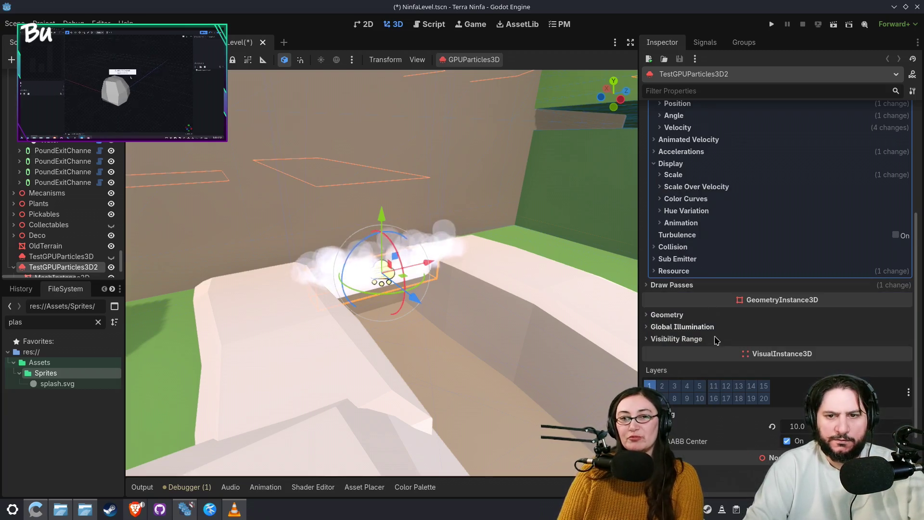
# Set the particle QuadMesh size to 0.3 × 0.3 m and inspect the rounder mist puffs
pyautogui.scroll(-2, 693, 270)
pyautogui.click(700, 241)
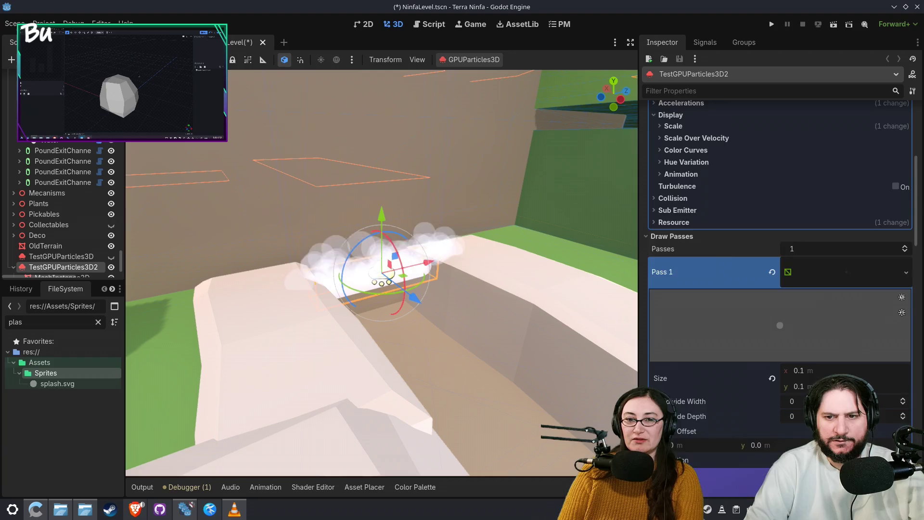
pyautogui.scroll(-2, 699, 241)
pyautogui.click(836, 320)
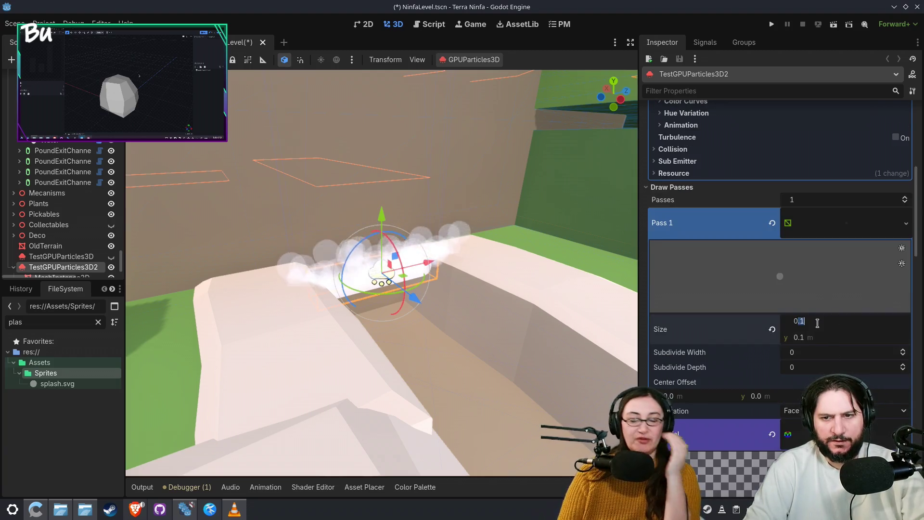
pyautogui.write('03')
pyautogui.press('Tab')
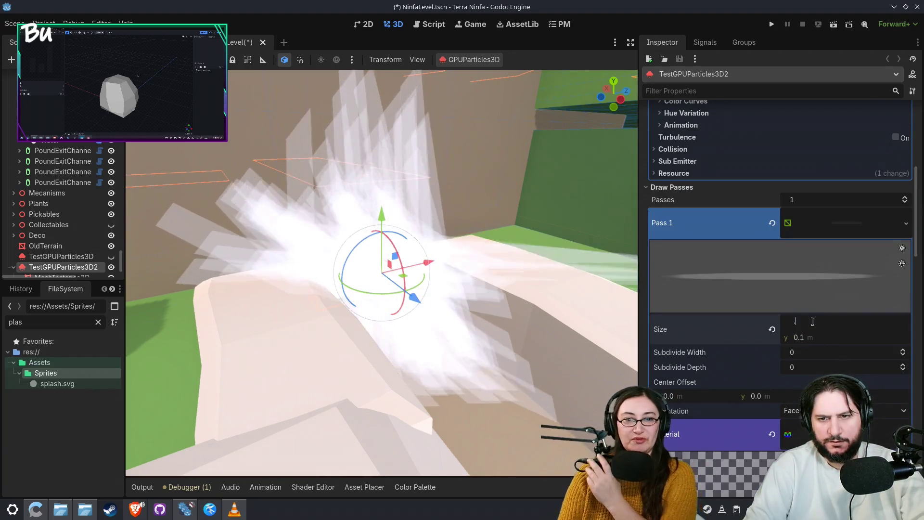
pyautogui.write('0.3')
pyautogui.press('Return')
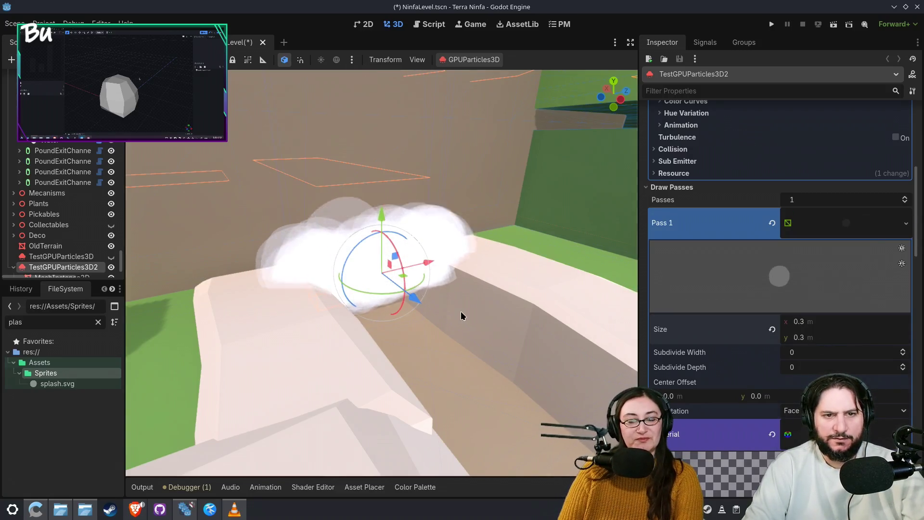
pyautogui.scroll(-8, 462, 315)
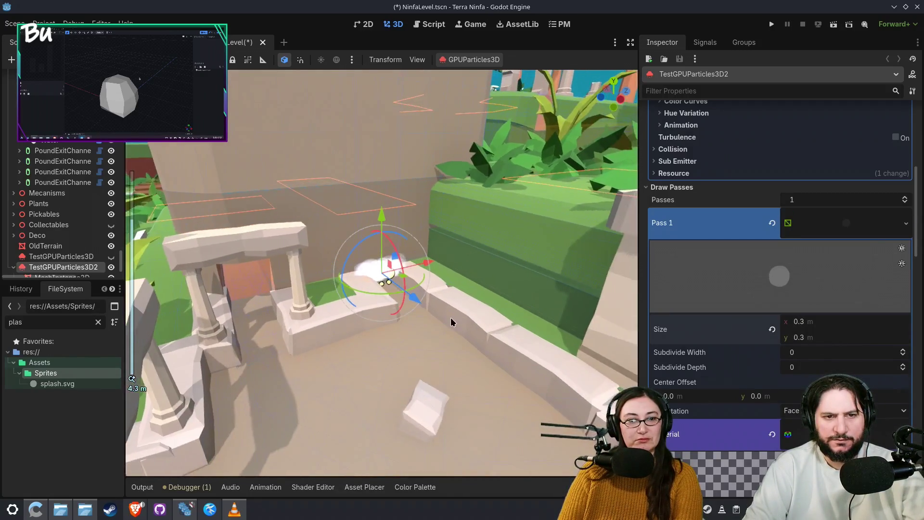
pyautogui.moveTo(451, 321)
pyautogui.mouseDown()
pyautogui.moveTo(510, 337)
pyautogui.moveTo(469, 343)
pyautogui.moveTo(465, 323)
pyautogui.moveTo(483, 400)
pyautogui.moveTo(469, 376)
pyautogui.mouseUp()
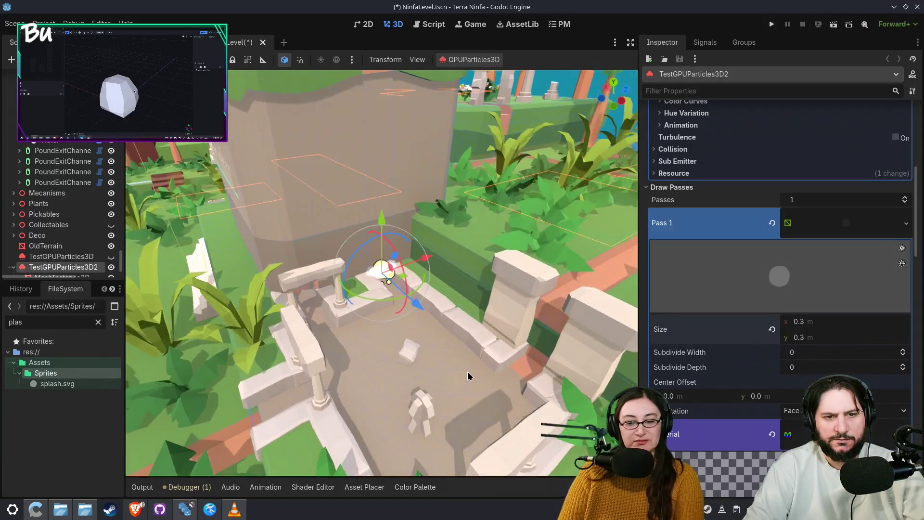
pyautogui.scroll(5, 469, 375)
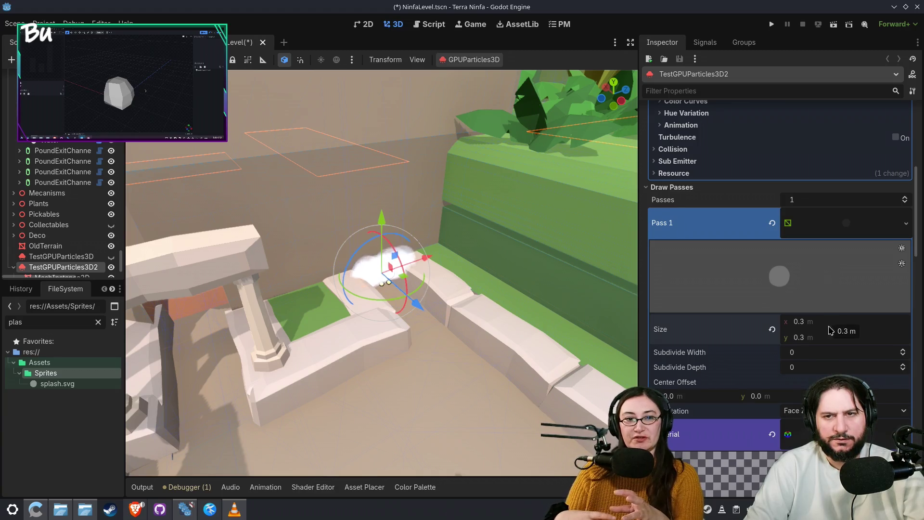
pyautogui.scroll(6, 830, 330)
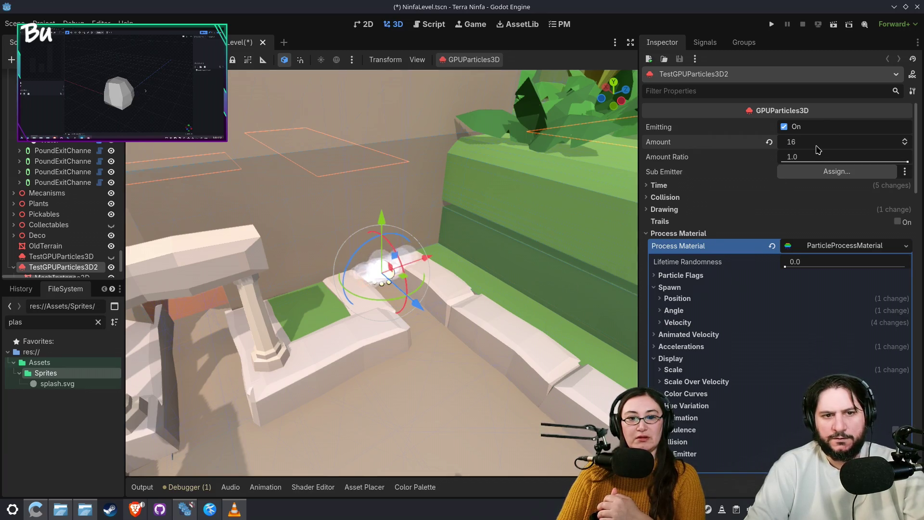
# Deselect the particles and turn off the GPUParticlesCollision3D and GPUParticles3D gizmos in View > Gizmos
pyautogui.click(545, 319)
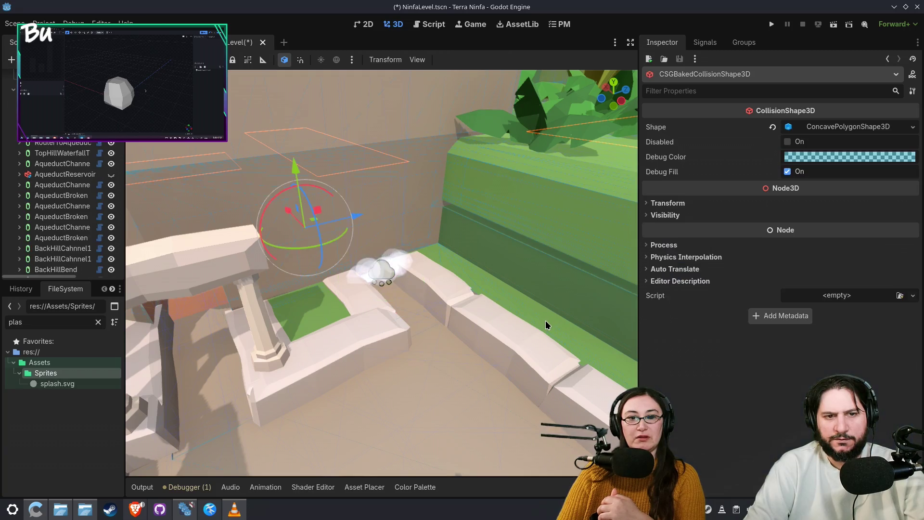
pyautogui.click(417, 61)
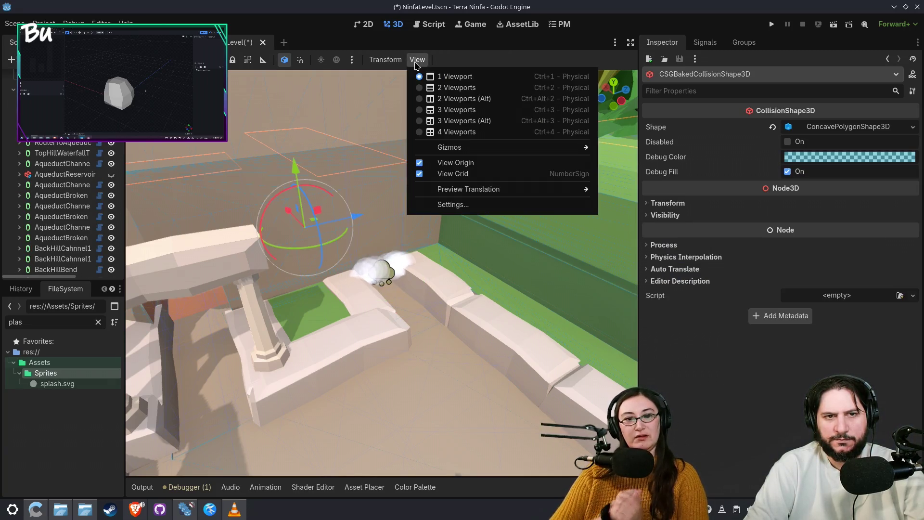
pyautogui.moveTo(528, 153)
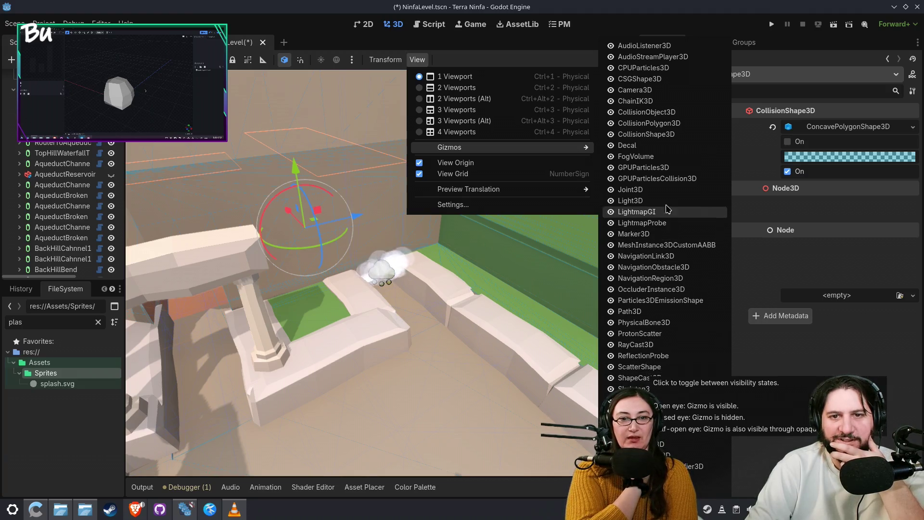
pyautogui.click(614, 179)
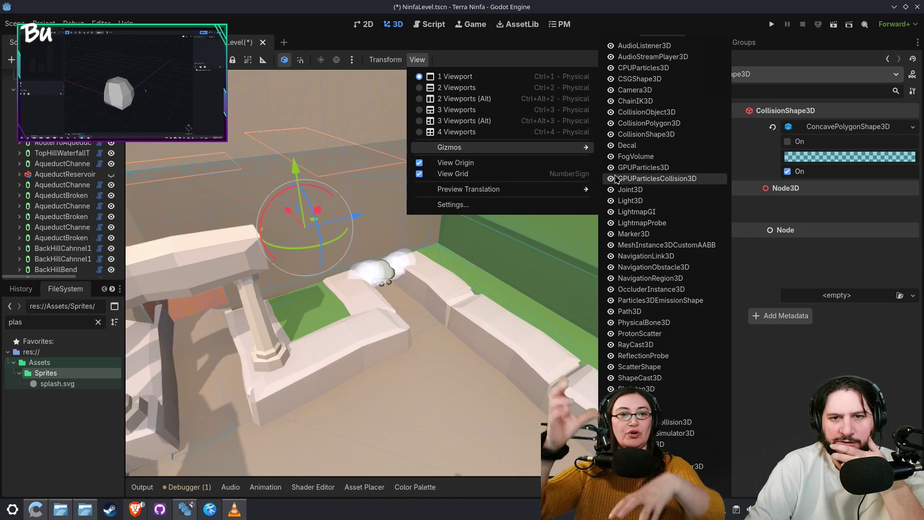
pyautogui.click(614, 169)
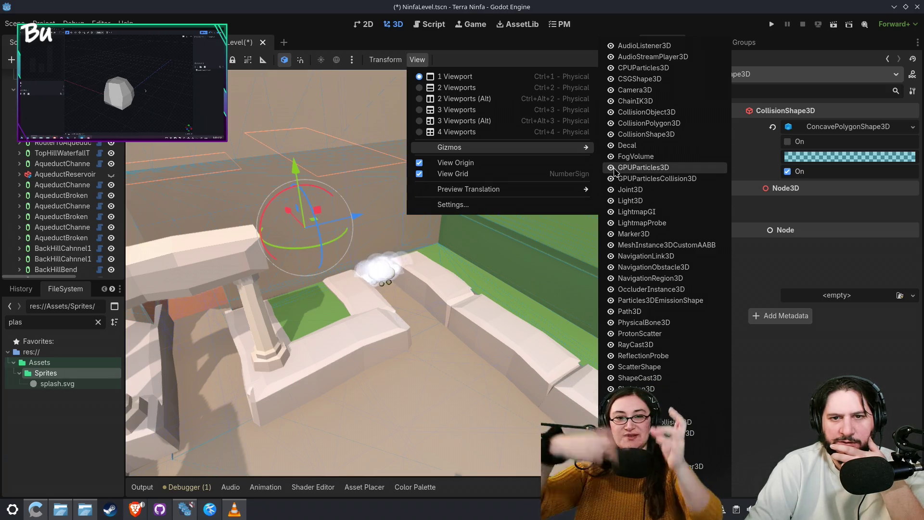
pyautogui.click(457, 268)
pyautogui.scroll(5, 397, 285)
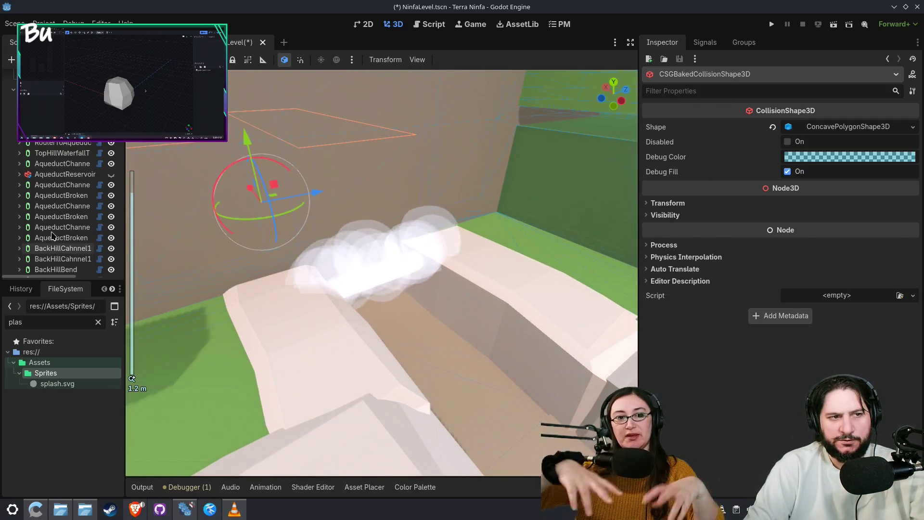
pyautogui.scroll(-10, 54, 246)
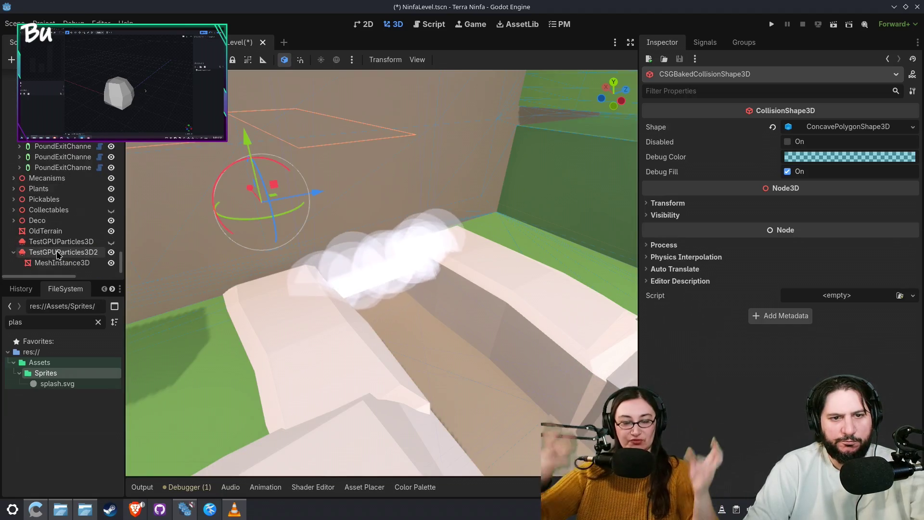
# Select the capsule MeshInstance3D and collapse its mesh and material override sections
pyautogui.click(57, 263)
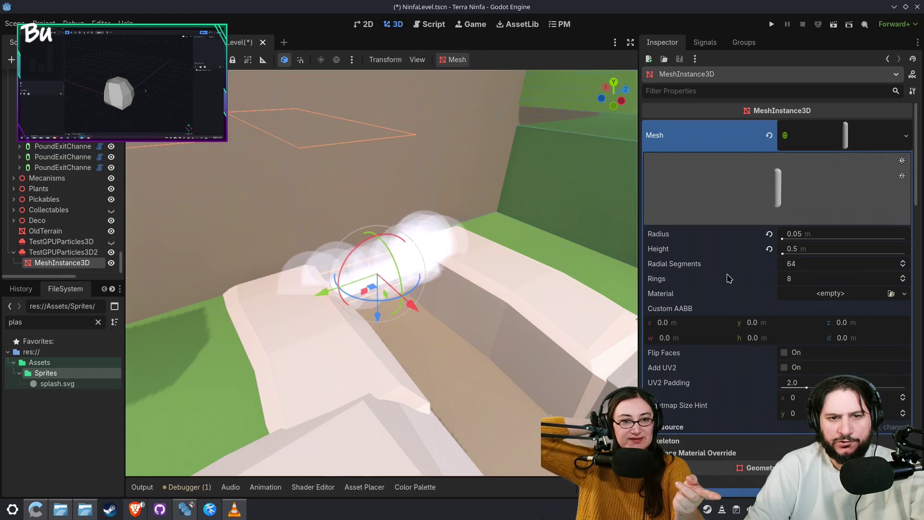
pyautogui.click(858, 139)
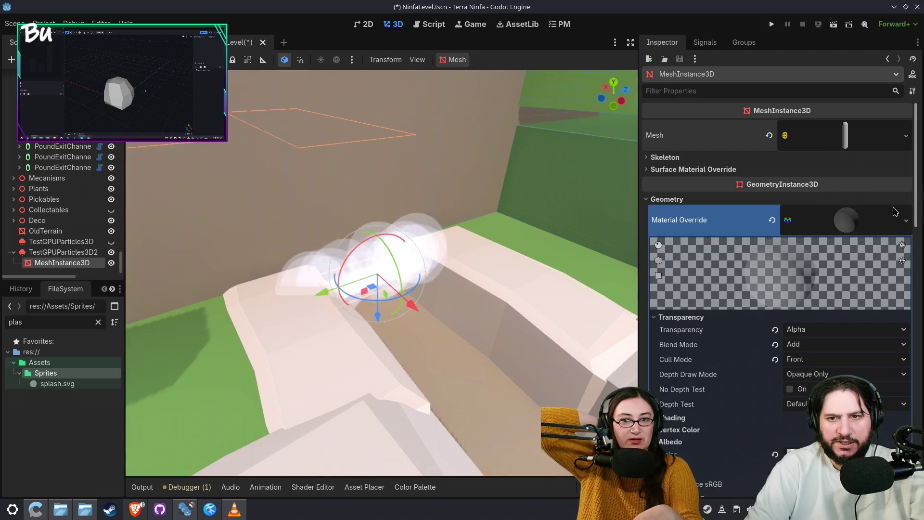
pyautogui.click(846, 220)
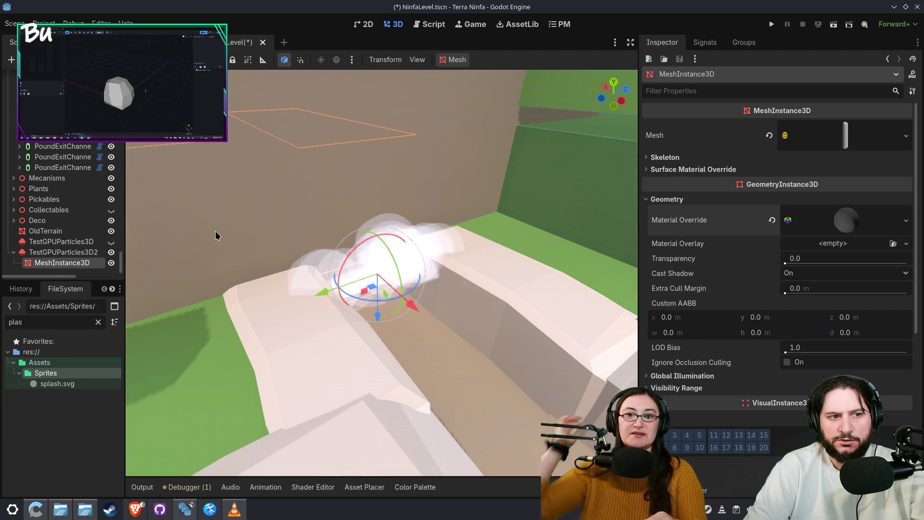
# Set TestGPUParticles3D2's Amount to 25 after briefly trying 64, then expand Accelerations
pyautogui.click(327, 236)
pyautogui.click(834, 142)
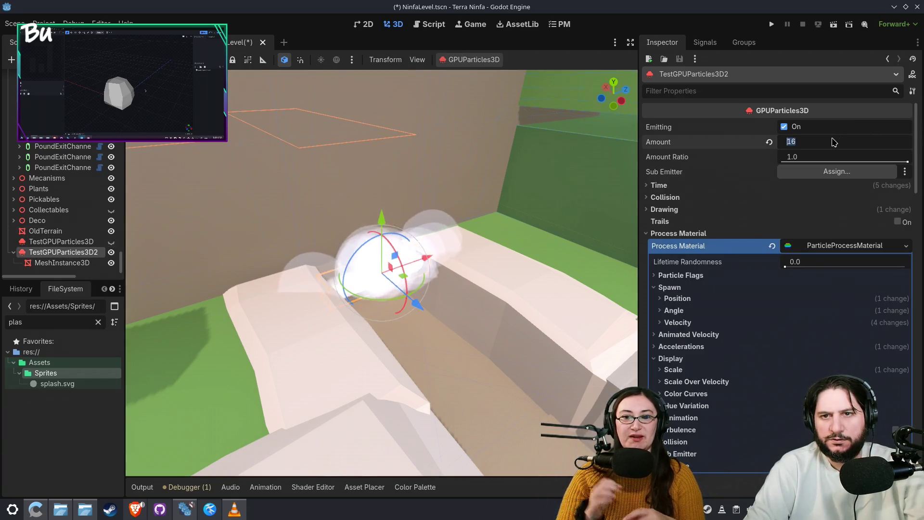
pyautogui.write('64')
pyautogui.press('Return')
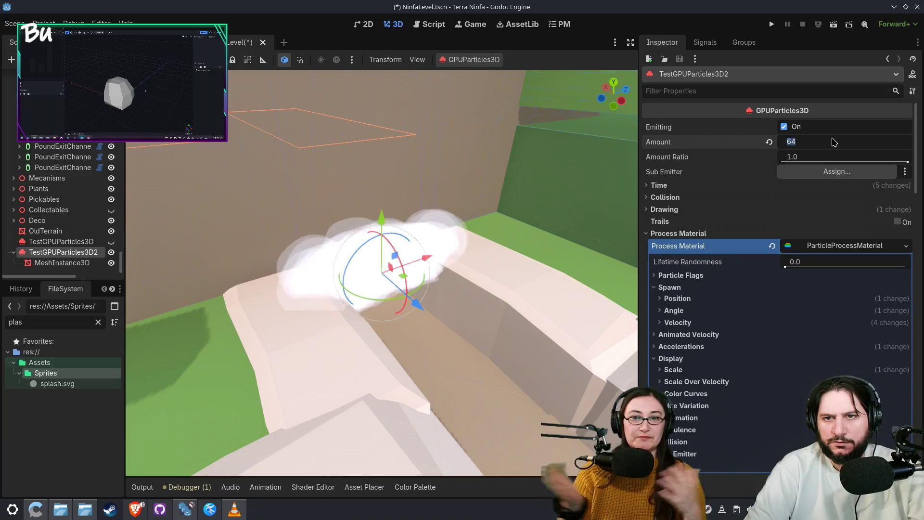
pyautogui.write('25')
pyautogui.press('Return')
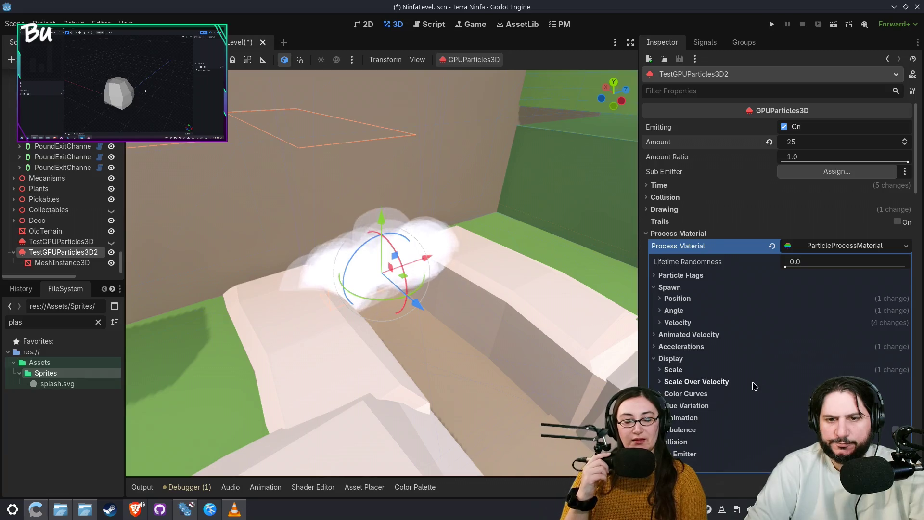
pyautogui.click(737, 346)
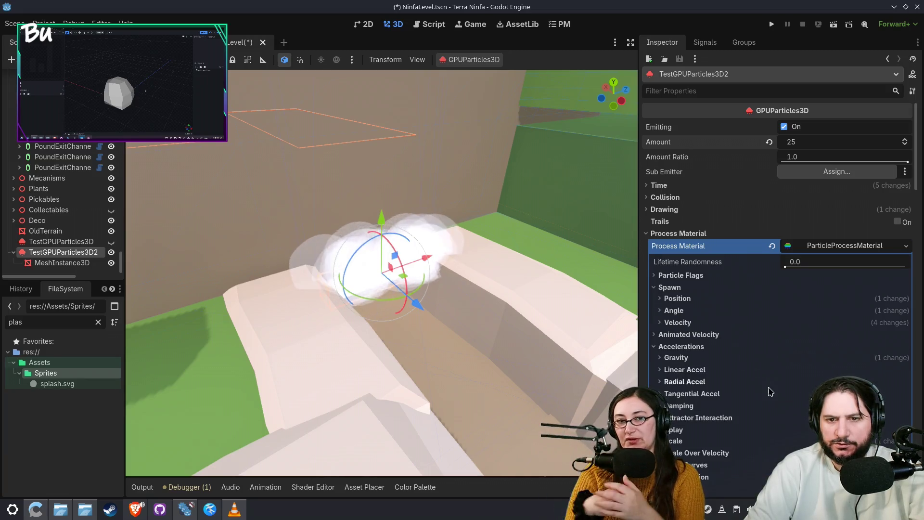
# Expand the Velocity settings and set the Direction y component to 0.3
pyautogui.scroll(-2, 725, 312)
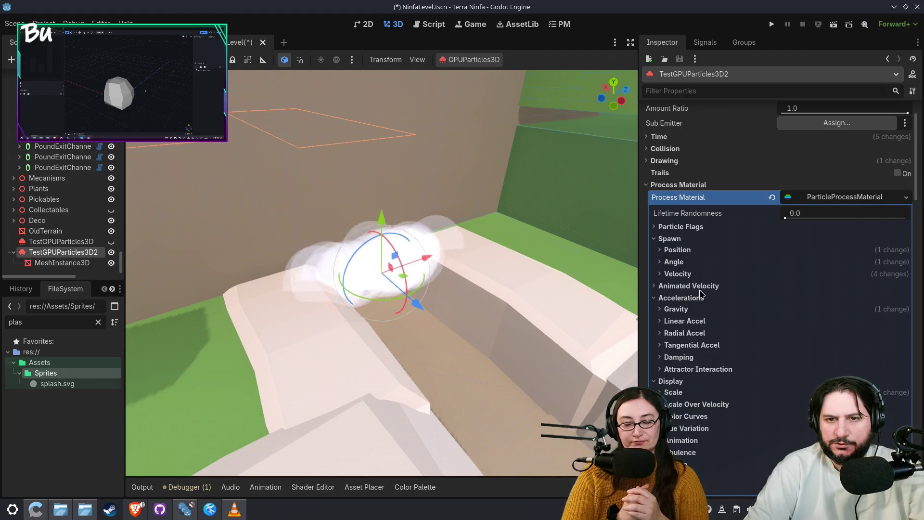
pyautogui.click(678, 274)
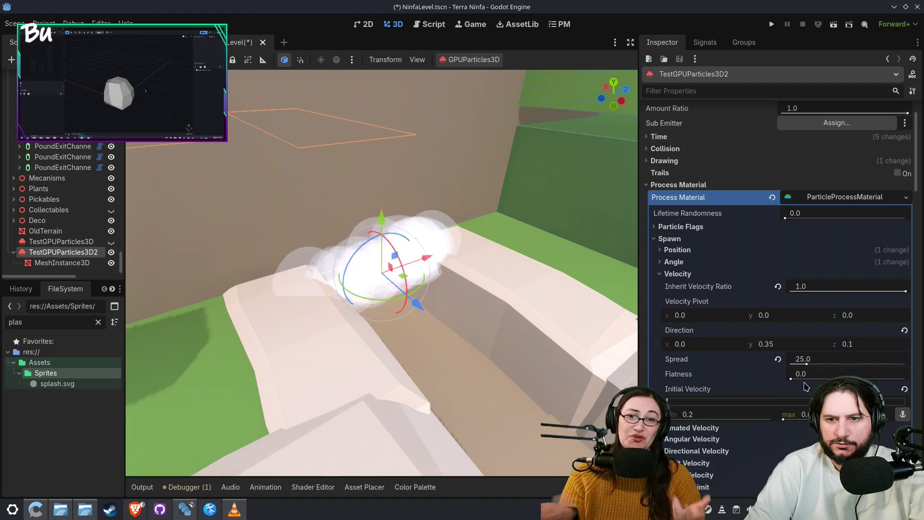
pyautogui.click(795, 347)
pyautogui.write('.3')
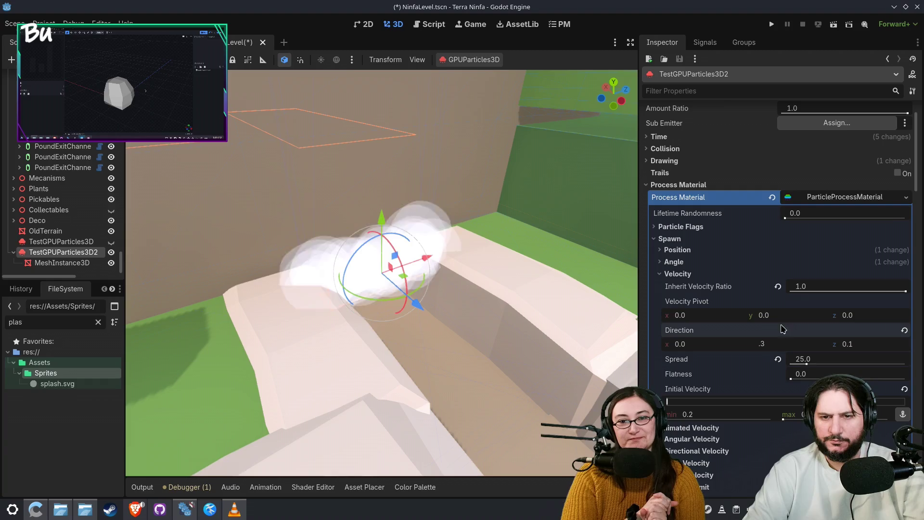
pyautogui.press('Return')
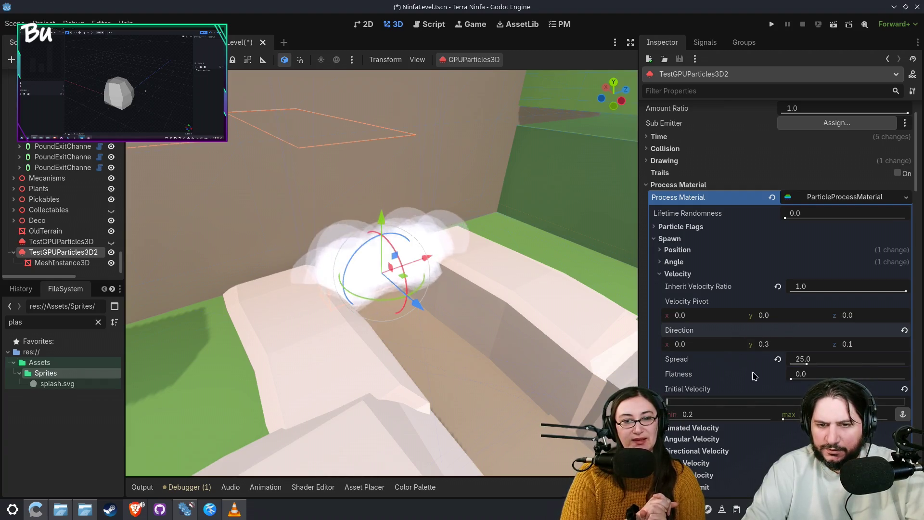
# Set the Initial Velocity range to 1.0 minimum and 1.5 maximum
pyautogui.scroll(-2, 711, 399)
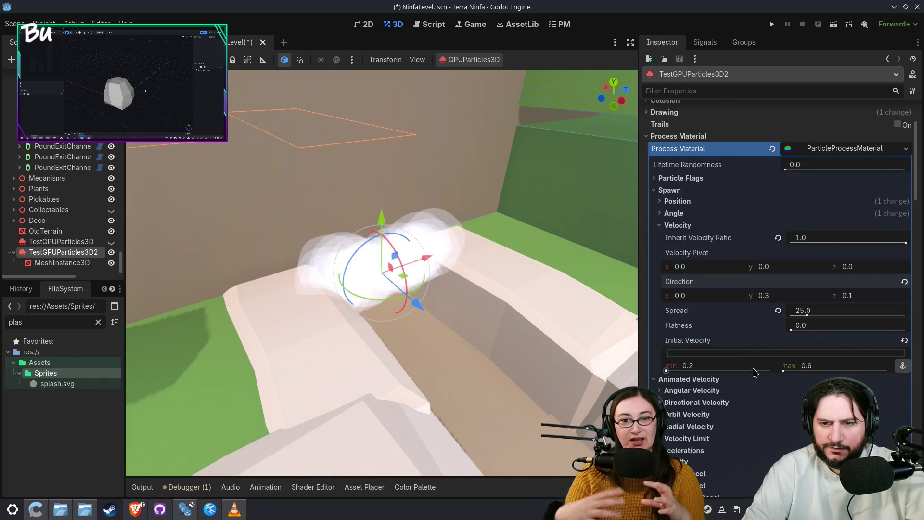
pyautogui.click(717, 370)
pyautogui.write('1')
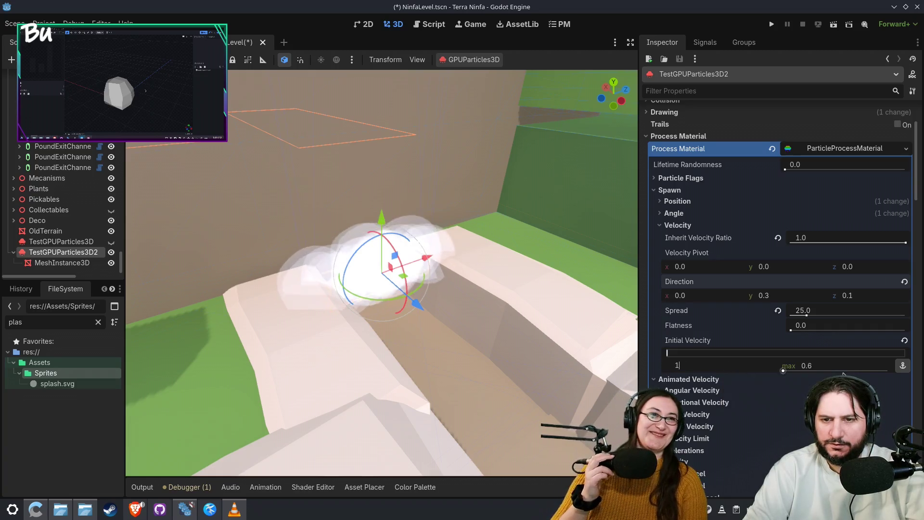
pyautogui.click(835, 371)
pyautogui.write('1.5')
pyautogui.press('Return')
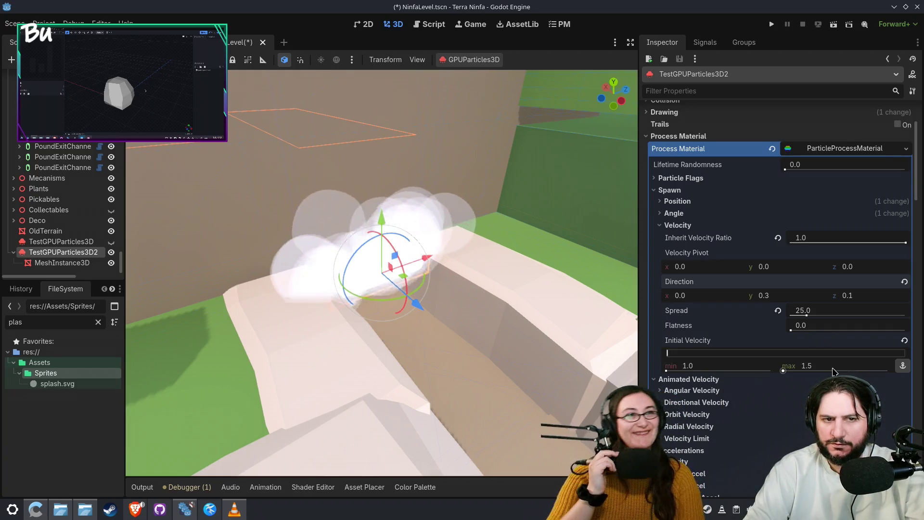
pyautogui.scroll(3, 425, 328)
# Step past CSGBakedCollisionShape3D and AqueductReservoir to select the WaterController node, showing Tick Time 0.125
pyautogui.scroll(-15, 453, 335)
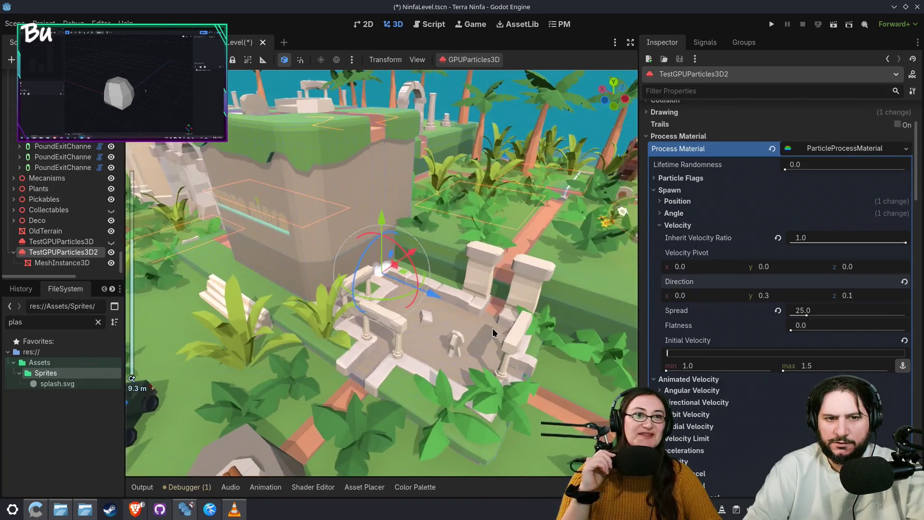
pyautogui.scroll(3, 488, 329)
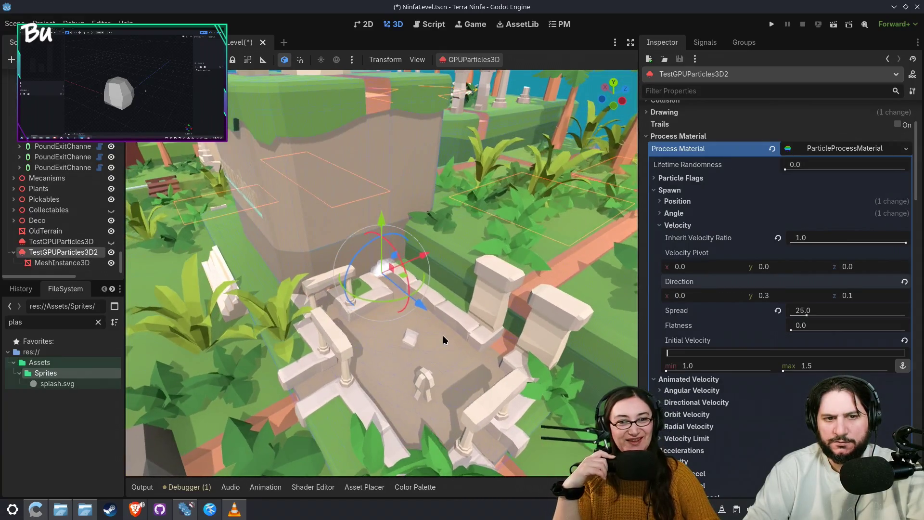
pyautogui.click(449, 366)
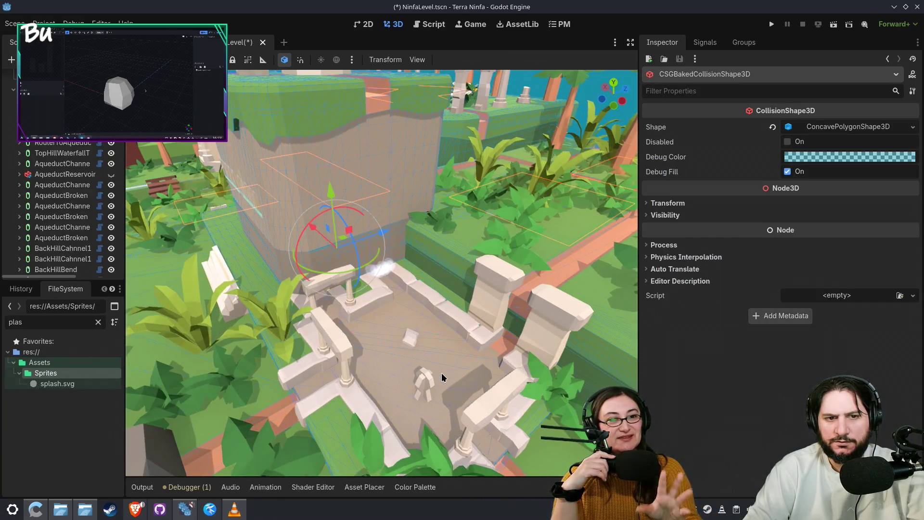
pyautogui.click(42, 175)
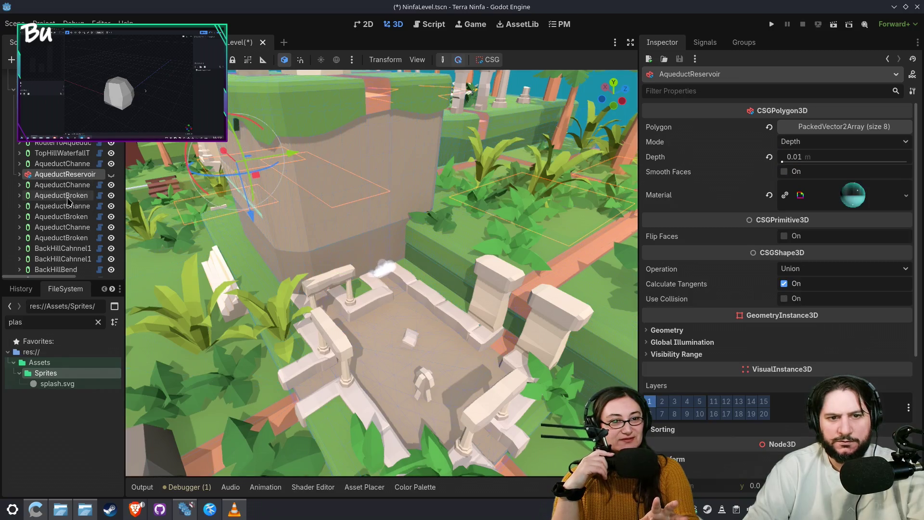
pyautogui.scroll(2, 413, 350)
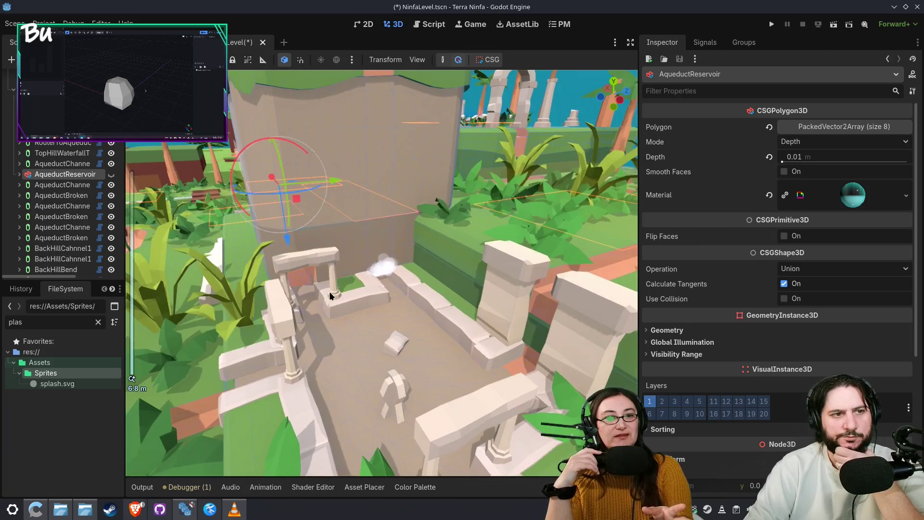
pyautogui.scroll(5, 63, 207)
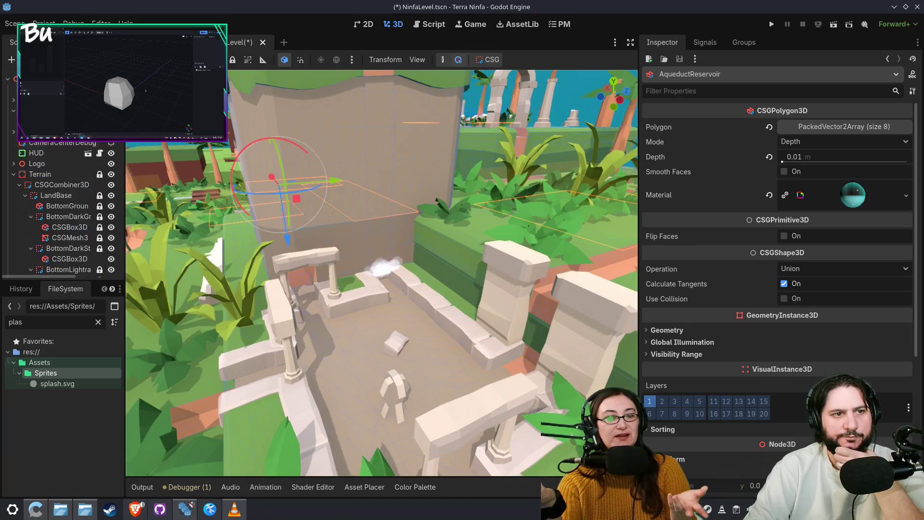
pyautogui.click(53, 121)
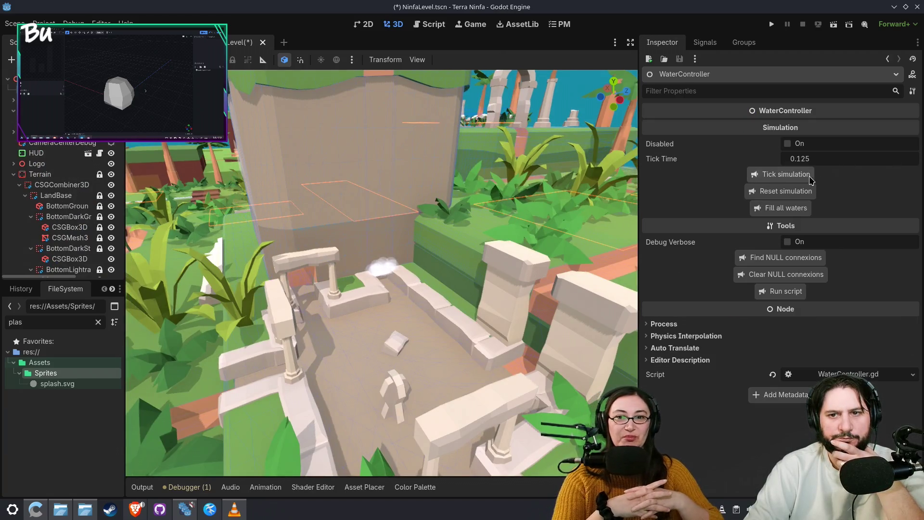
# Run 'Fill all waters' to flood the reservoir and channels, then orbit to check the island
pyautogui.click(797, 212)
pyautogui.scroll(3, 525, 204)
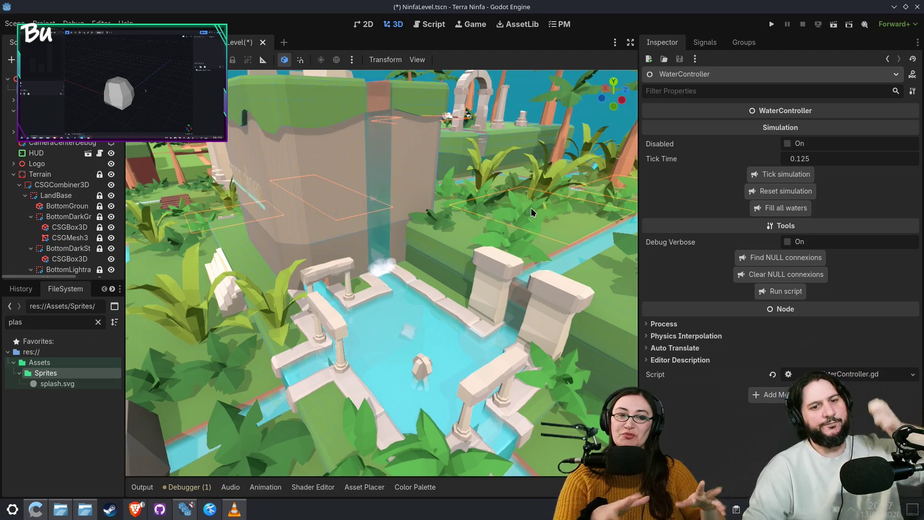
pyautogui.scroll(-5, 506, 219)
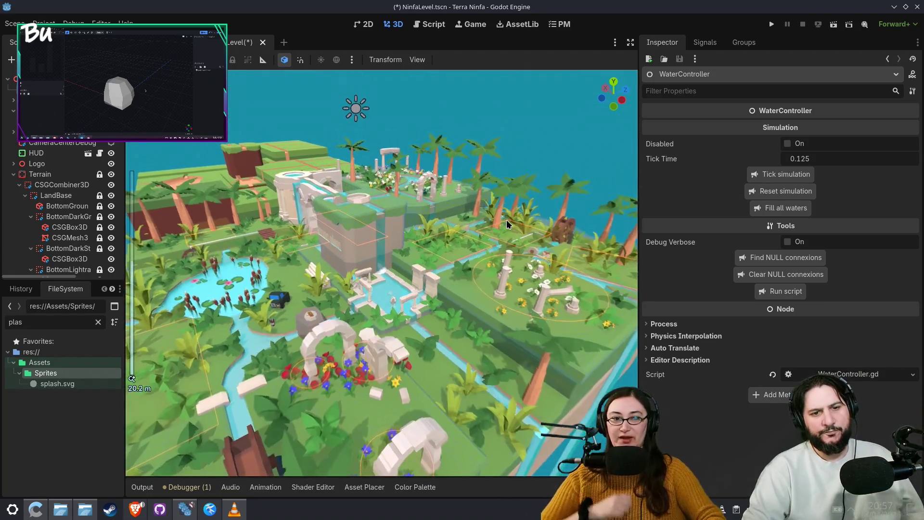
pyautogui.moveTo(507, 224)
pyautogui.mouseDown()
pyautogui.moveTo(530, 228)
pyautogui.moveTo(500, 235)
pyautogui.mouseUp()
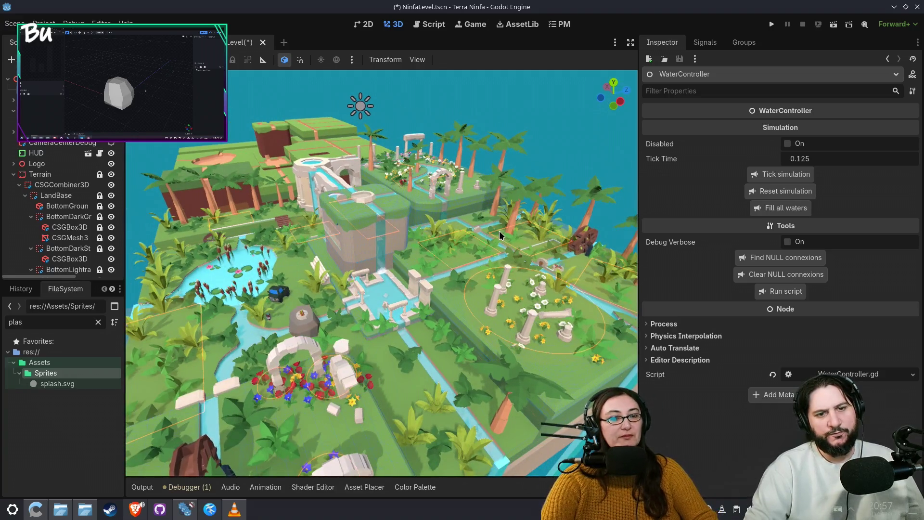
pyautogui.scroll(4, 499, 234)
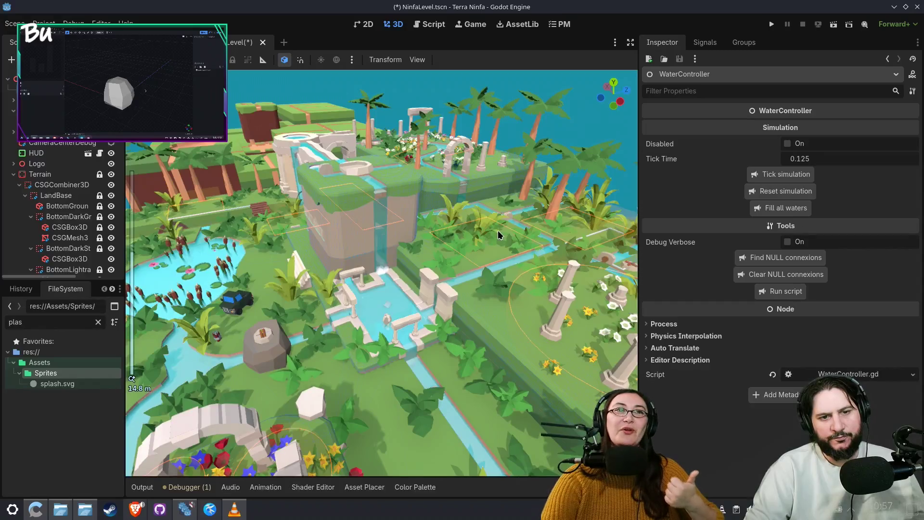
pyautogui.click(19, 186)
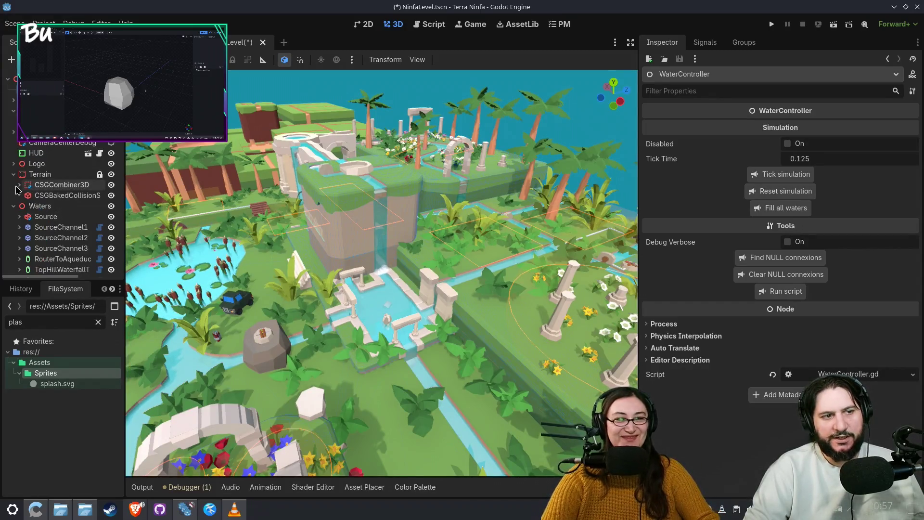
pyautogui.scroll(-10, 31, 215)
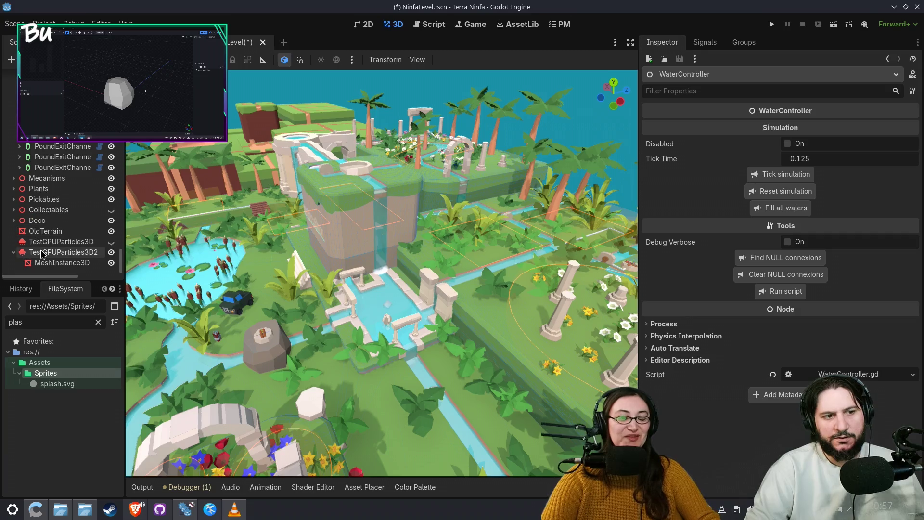
# Delete the old TestGPUParticles3D emitter node, confirming the removal
pyautogui.click(46, 246)
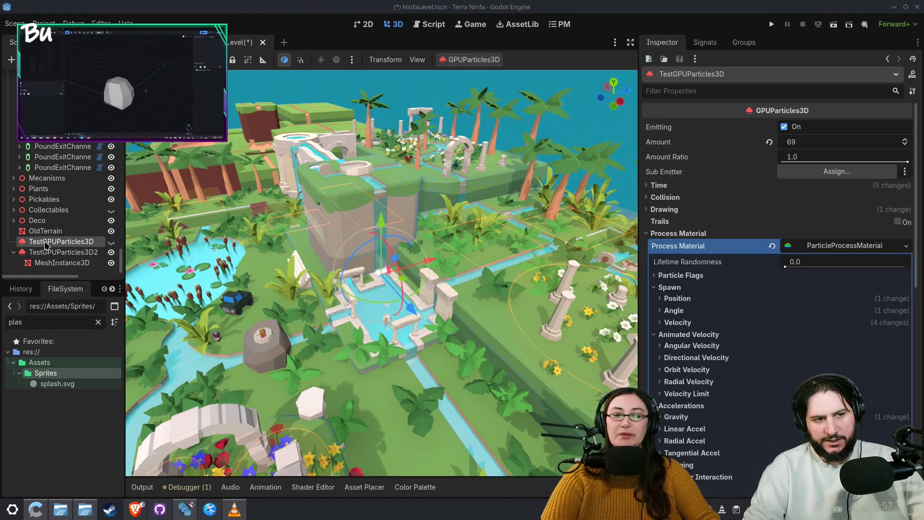
pyautogui.press('Delete')
pyautogui.press('Return')
pyautogui.click(56, 254)
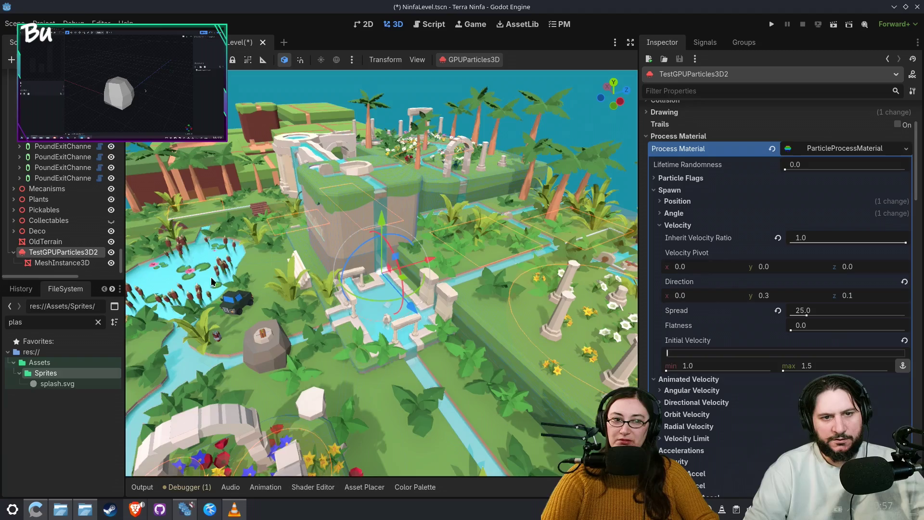
# Zoom and orbit the viewport to view the remaining mist puff over the water channel
pyautogui.scroll(5, 266, 278)
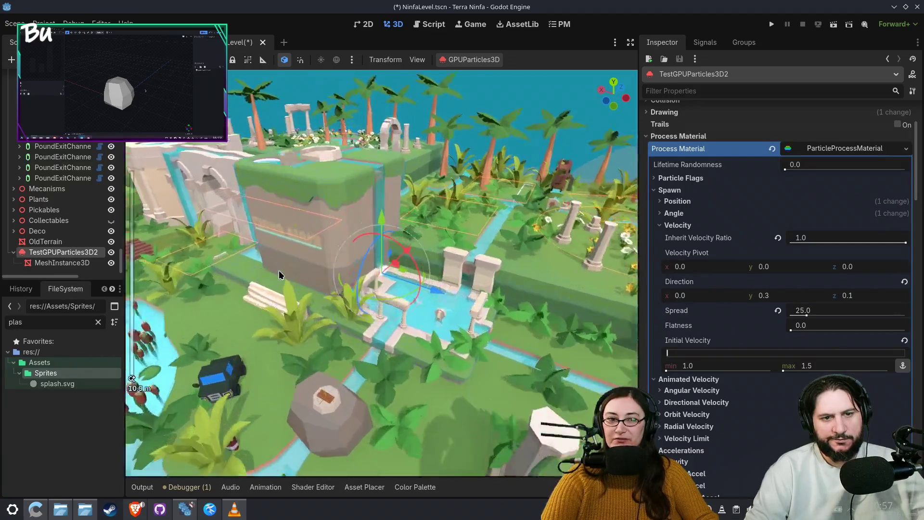
pyautogui.scroll(5, 279, 270)
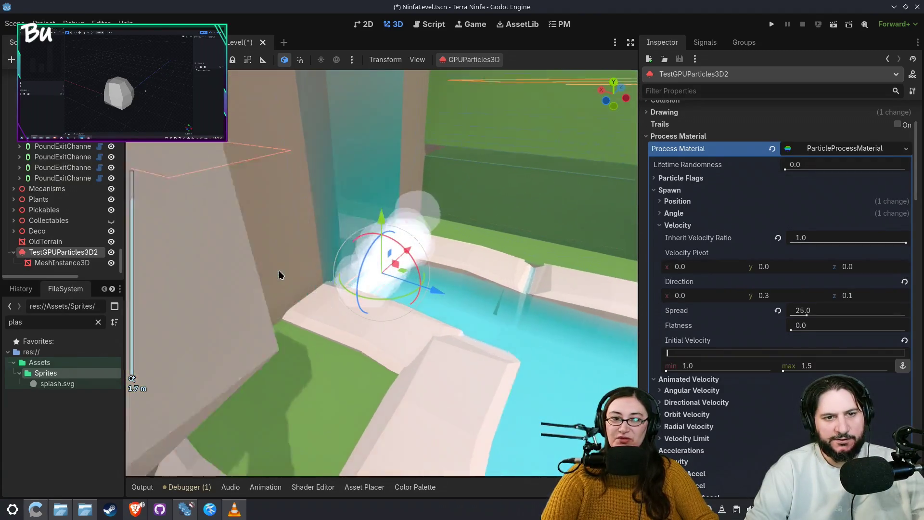
pyautogui.moveTo(278, 270)
pyautogui.mouseDown()
pyautogui.moveTo(284, 282)
pyautogui.moveTo(171, 273)
pyautogui.moveTo(189, 278)
pyautogui.mouseUp()
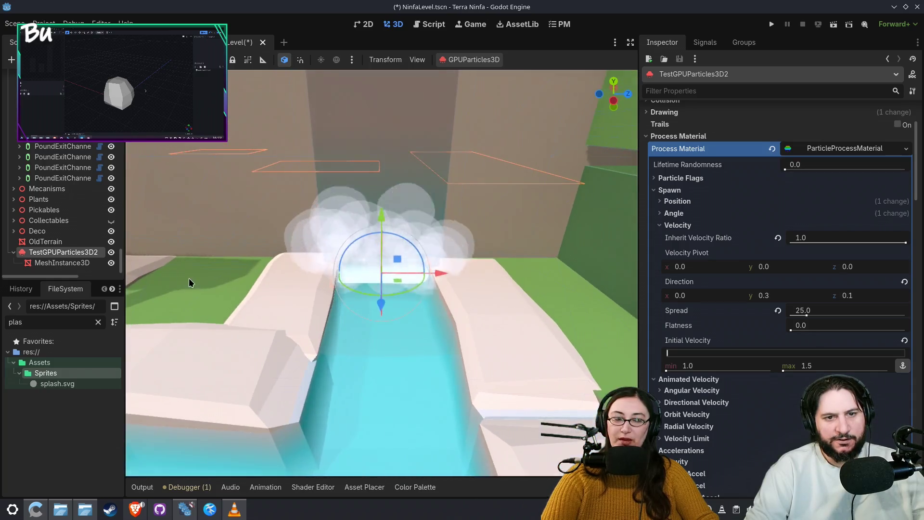
pyautogui.scroll(-10, 189, 278)
pyautogui.scroll(10, 204, 287)
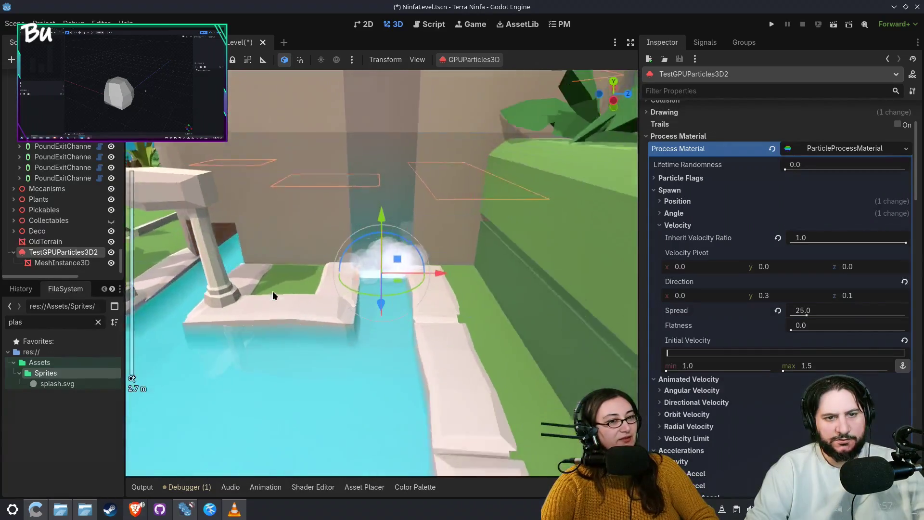
pyautogui.scroll(3, 272, 291)
pyautogui.moveTo(273, 291)
pyautogui.mouseDown()
pyautogui.moveTo(362, 276)
pyautogui.moveTo(324, 309)
pyautogui.moveTo(194, 279)
pyautogui.moveTo(425, 293)
pyautogui.mouseUp()
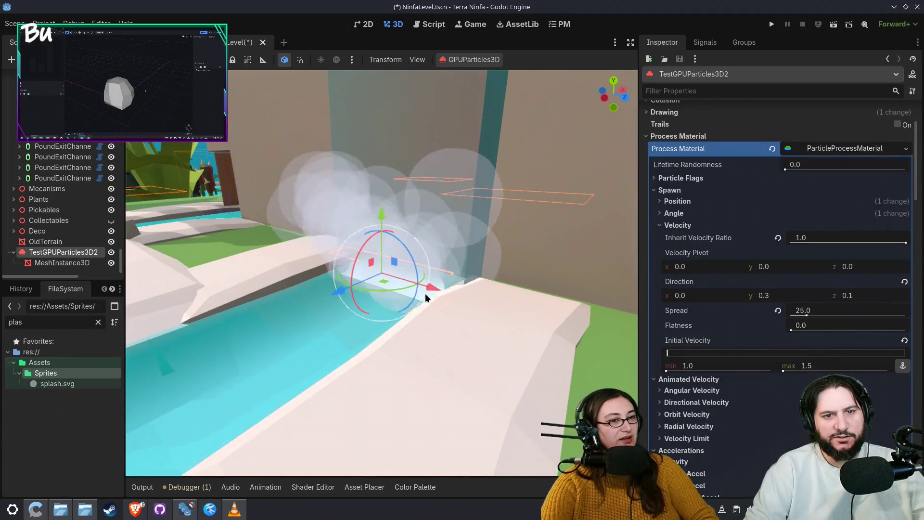
pyautogui.scroll(5, 422, 295)
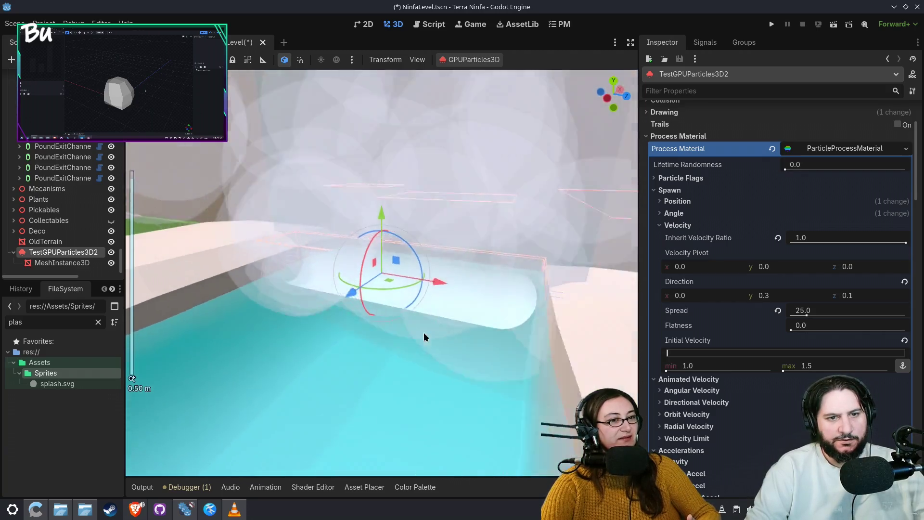
pyautogui.moveTo(423, 335); pyautogui.dragTo(506, 323)
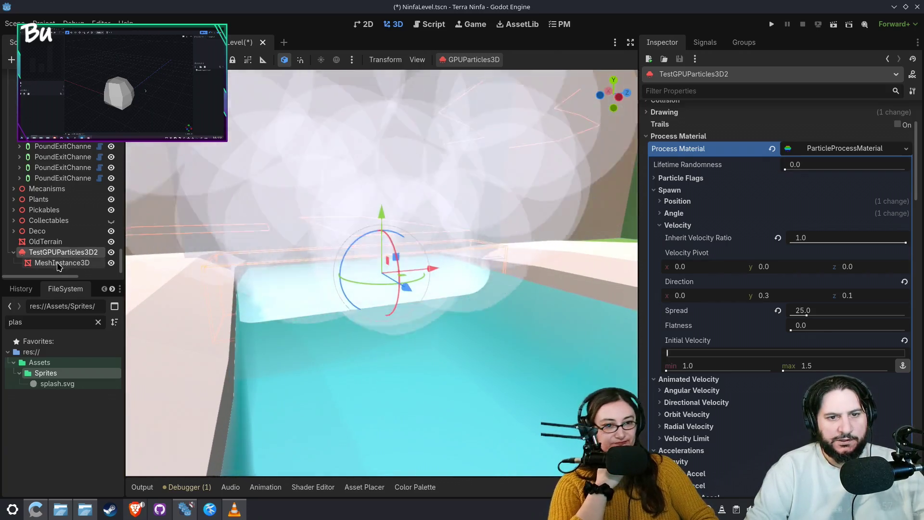
# Turn on Flip Faces for the capsule helper mesh, toggling it off and on to compare
pyautogui.click(58, 263)
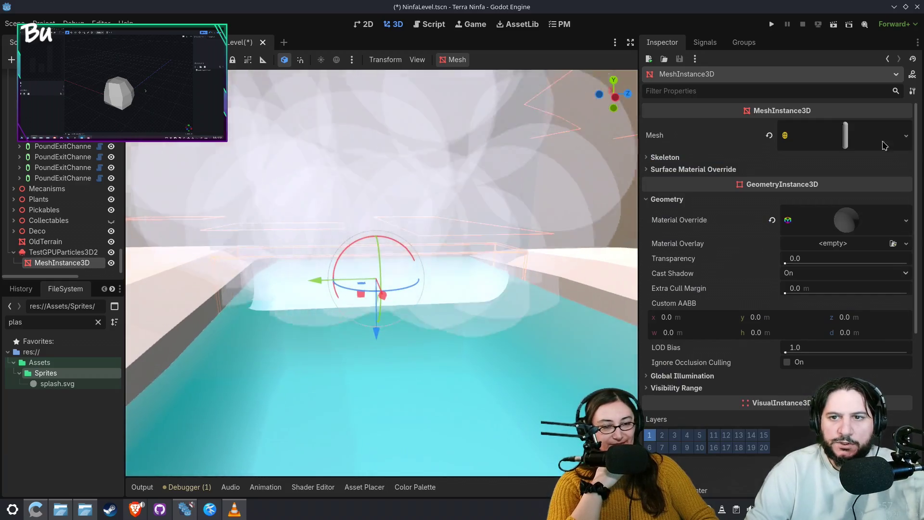
pyautogui.click(885, 144)
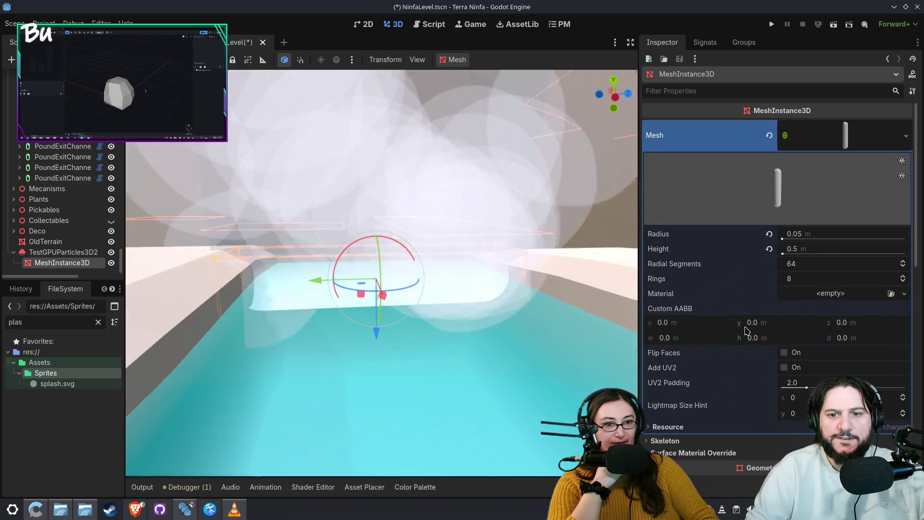
pyautogui.click(784, 353)
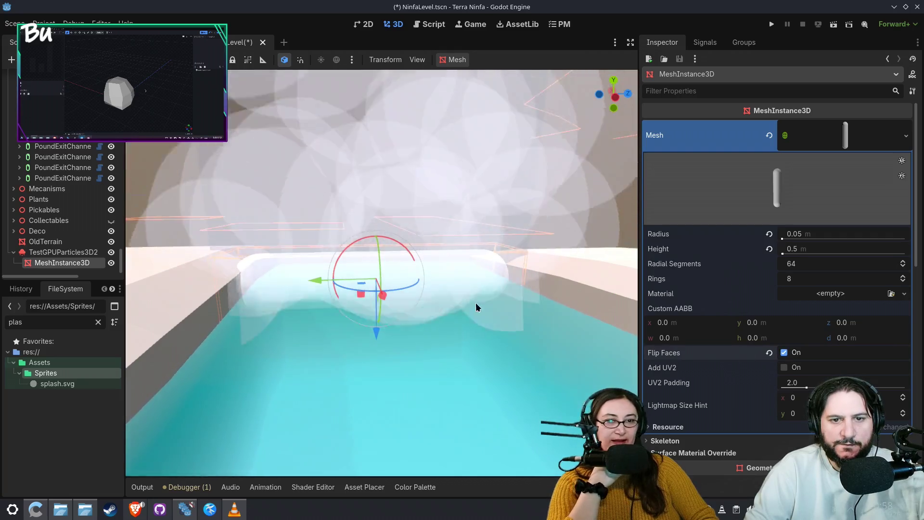
pyautogui.moveTo(476, 307)
pyautogui.mouseDown()
pyautogui.moveTo(377, 303)
pyautogui.moveTo(357, 328)
pyautogui.moveTo(335, 327)
pyautogui.moveTo(334, 316)
pyautogui.moveTo(353, 312)
pyautogui.moveTo(346, 324)
pyautogui.moveTo(548, 366)
pyautogui.mouseUp()
pyautogui.click(784, 353)
pyautogui.click(796, 354)
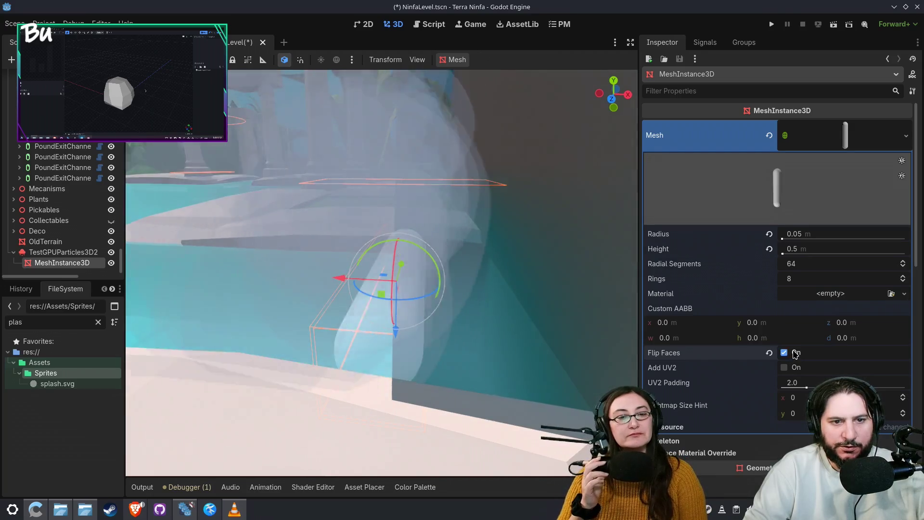
pyautogui.moveTo(400, 316)
pyautogui.mouseDown()
pyautogui.moveTo(543, 328)
pyautogui.moveTo(526, 336)
pyautogui.mouseUp()
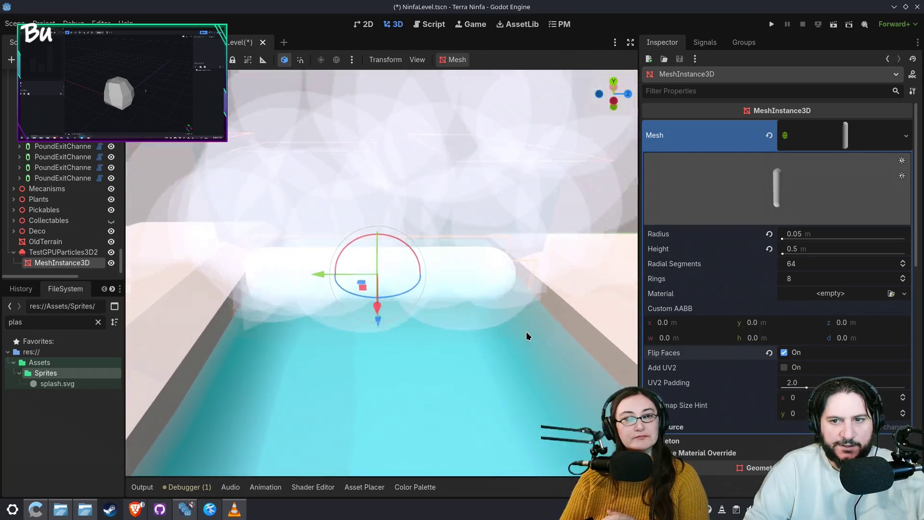